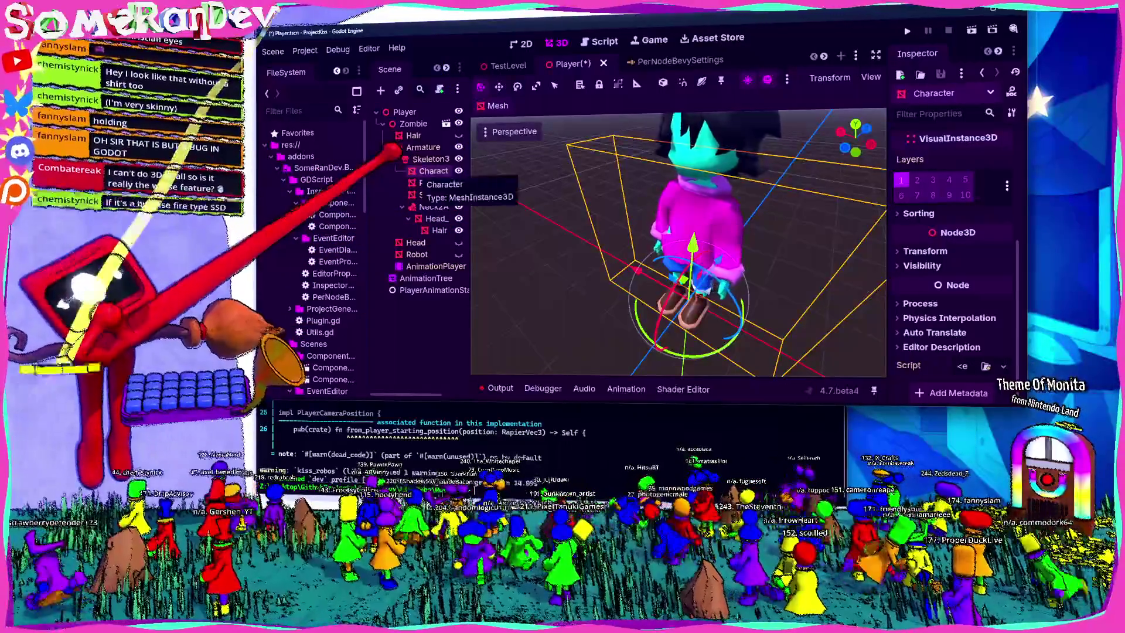
Inspect the Zombie model's Character mesh node in the Player scene and save Player.tscn.
{"action": "right_click", "coordinate": [426, 125]}
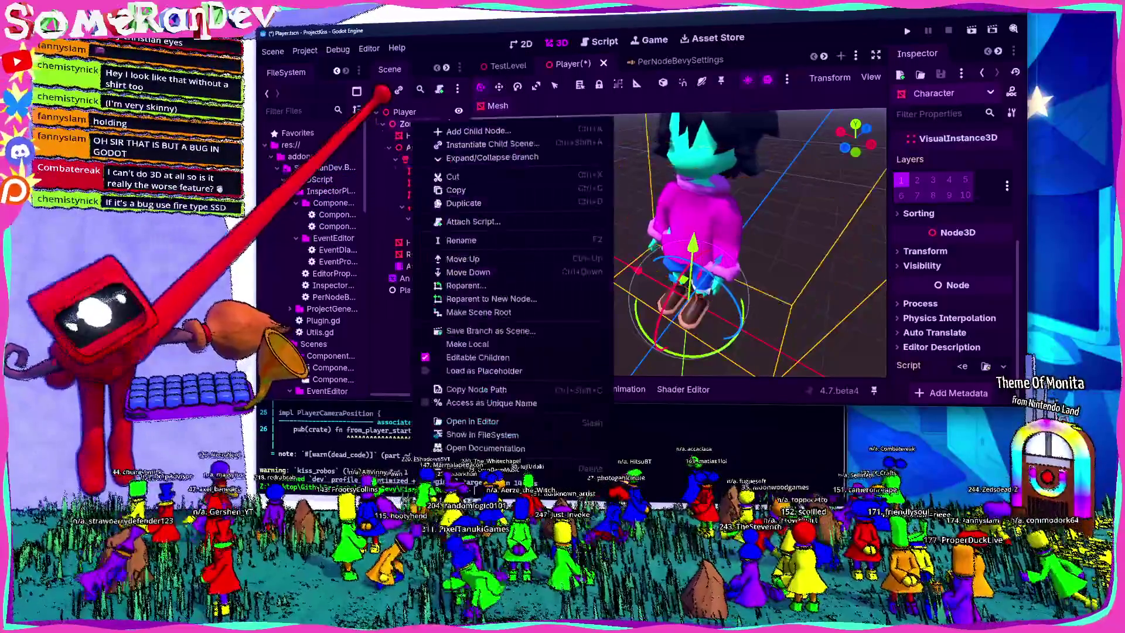
{"action": "key", "text": "Escape"}
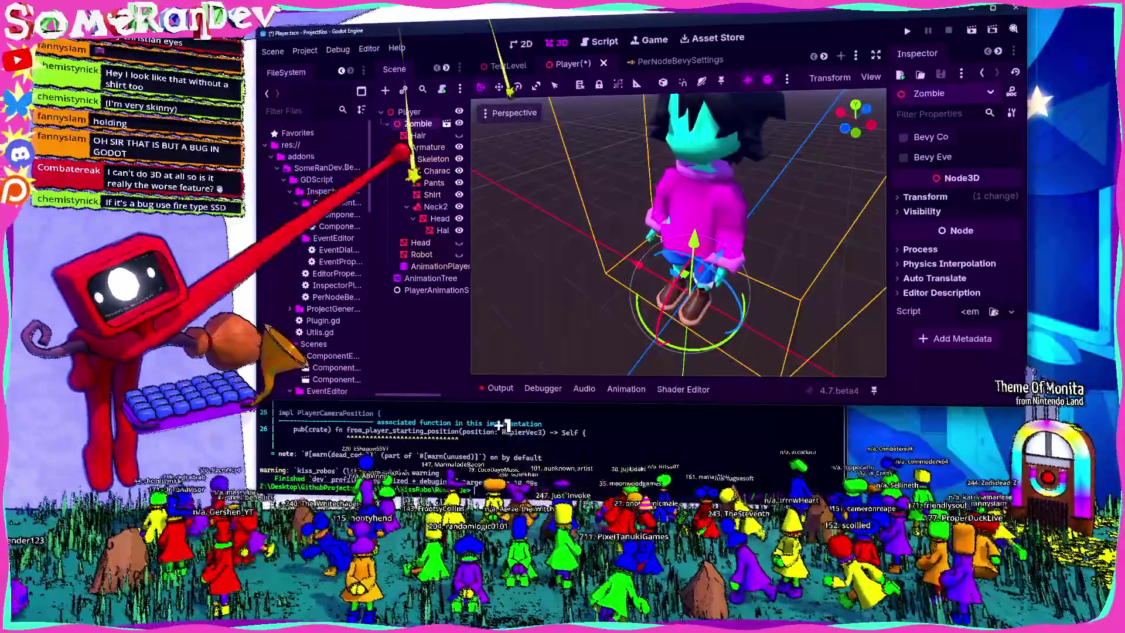
{"action": "left_click", "coordinate": [436, 171]}
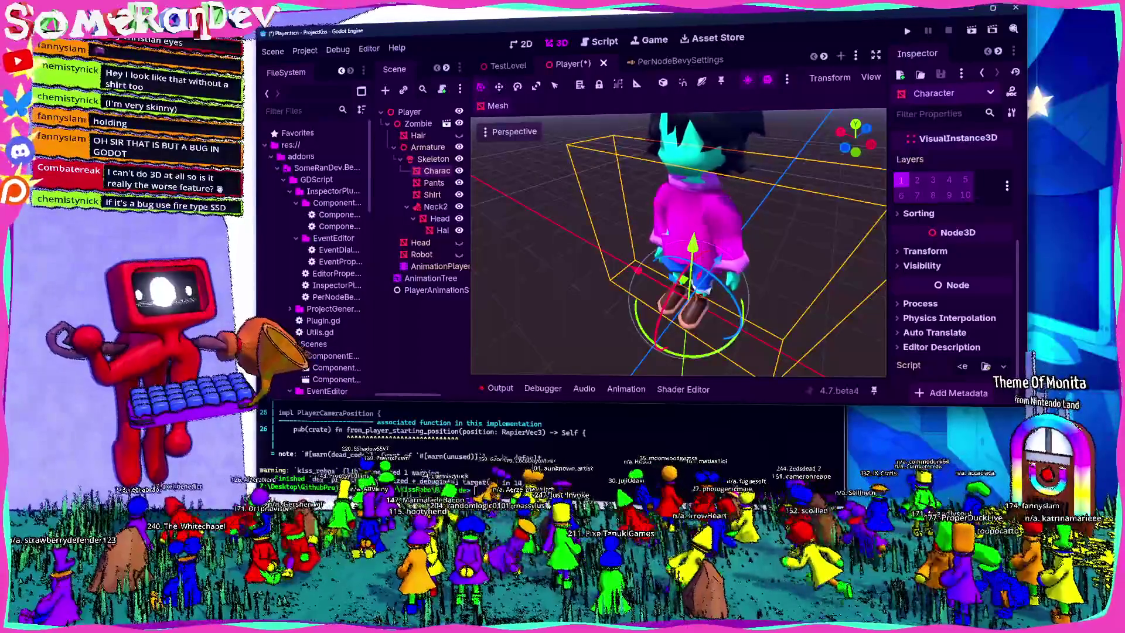
{"action": "key", "text": "ctrl+s"}
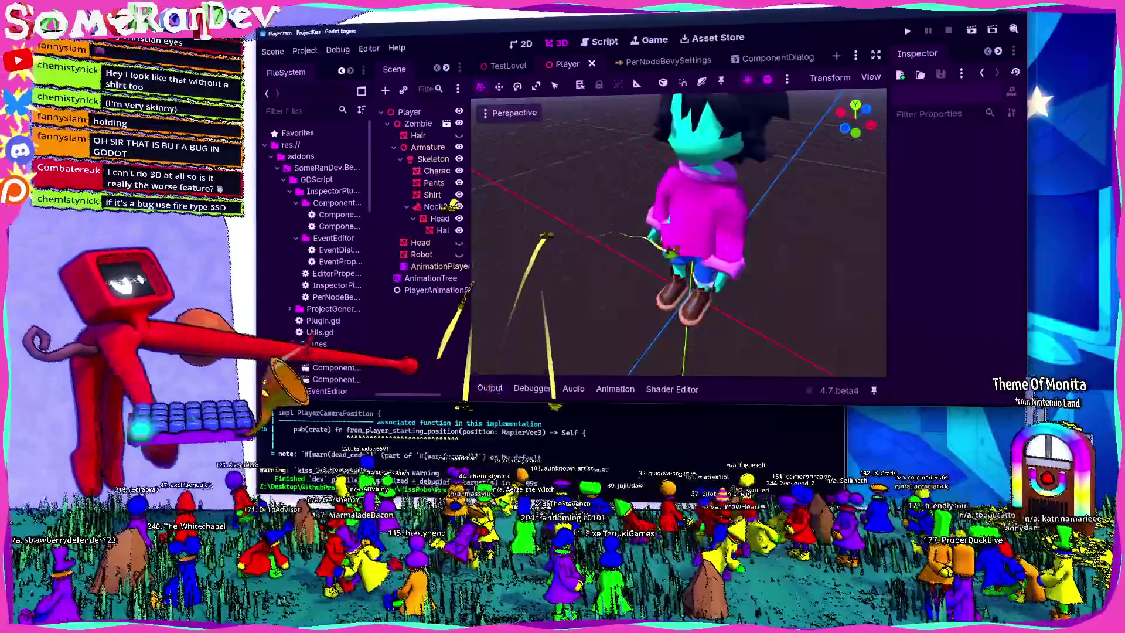
Hide the Output panel, switch to the TestLevel scene and start a Solo playtest.
{"action": "left_click", "coordinate": [492, 388]}
{"action": "left_click", "coordinate": [507, 65]}
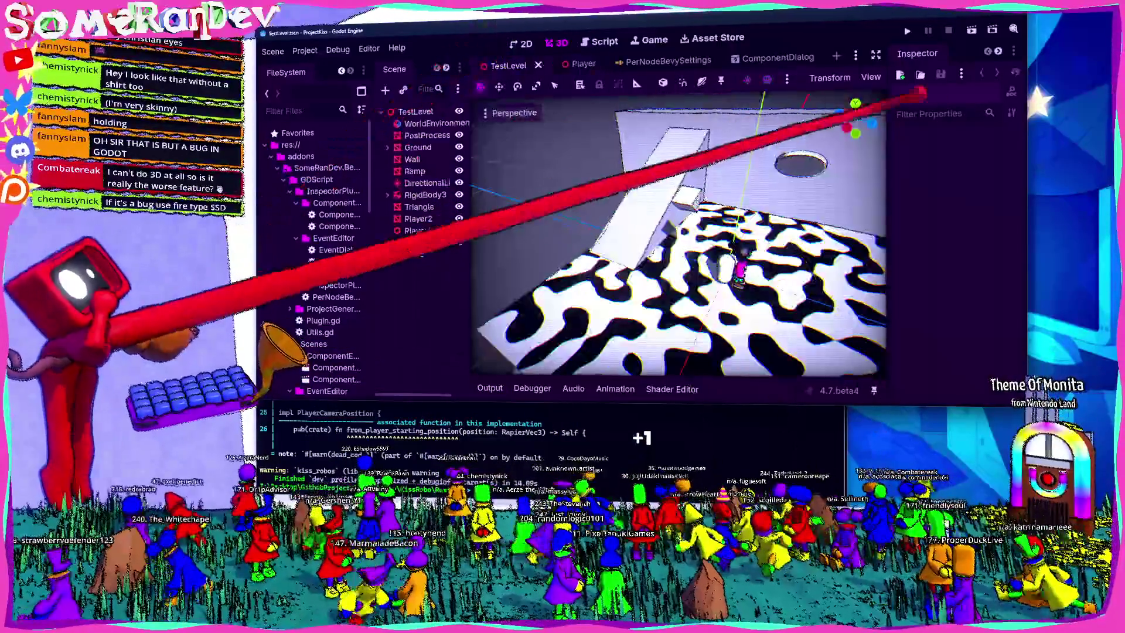
{"action": "left_click", "coordinate": [907, 31]}
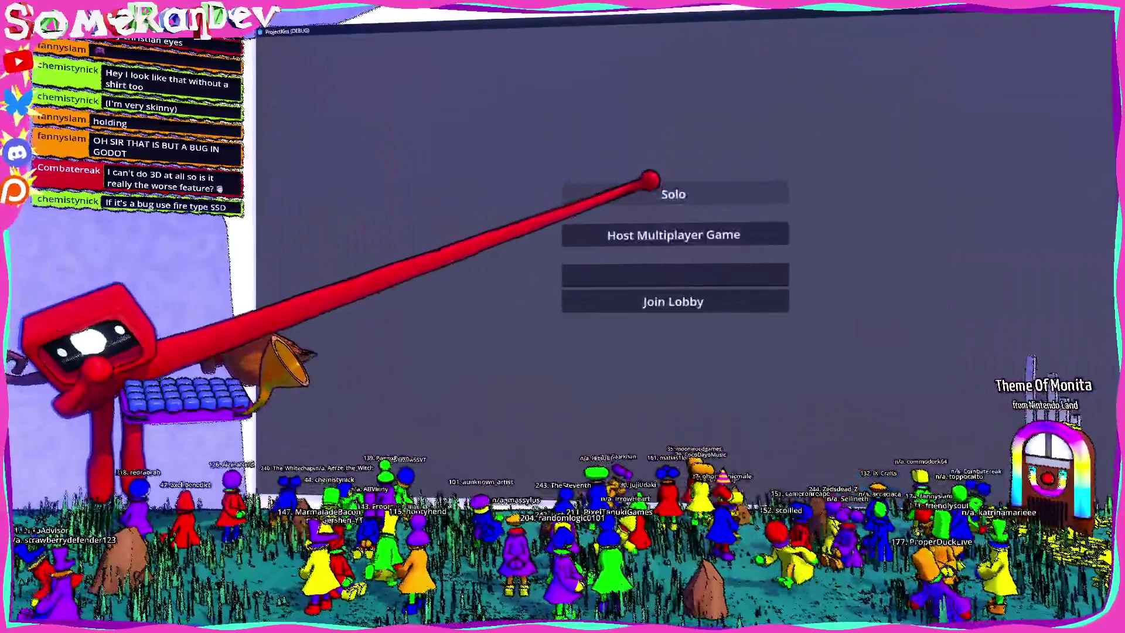
{"action": "left_click", "coordinate": [672, 191]}
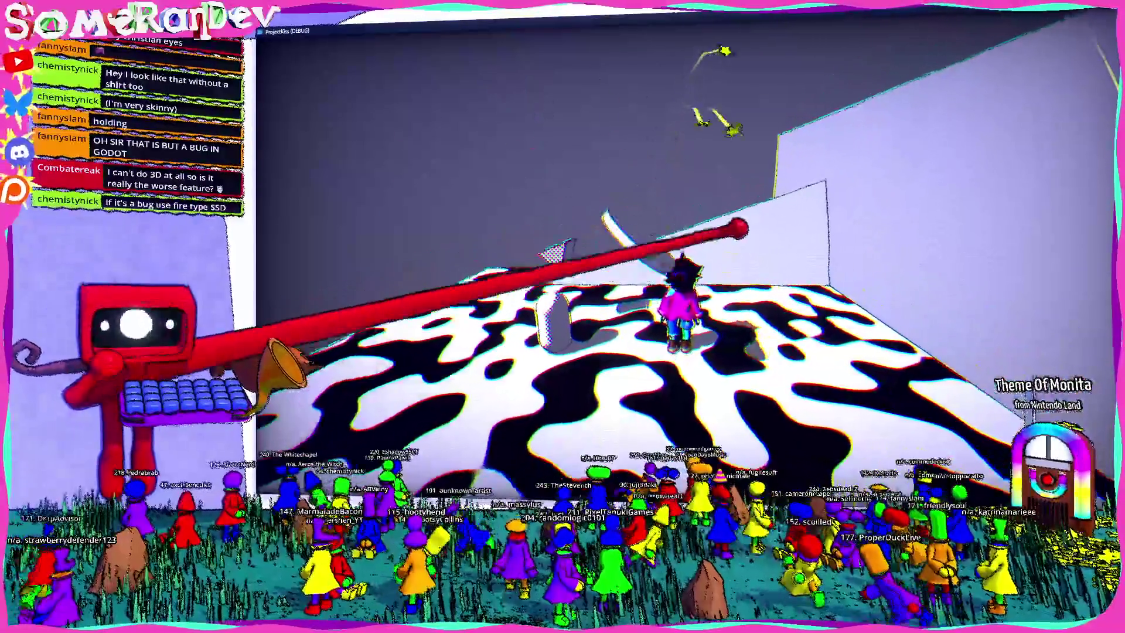
Walk the character with WASD across the floor and up and down the ramps, then stop the game.
{"action": "key", "text": "a"}
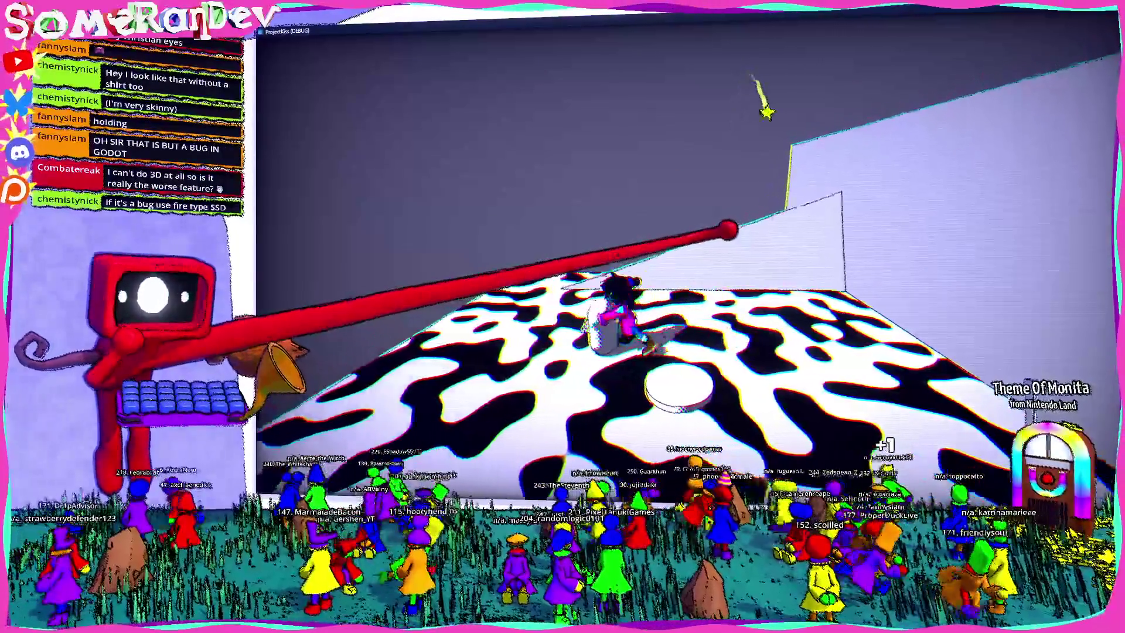
{"action": "key", "text": "w"}
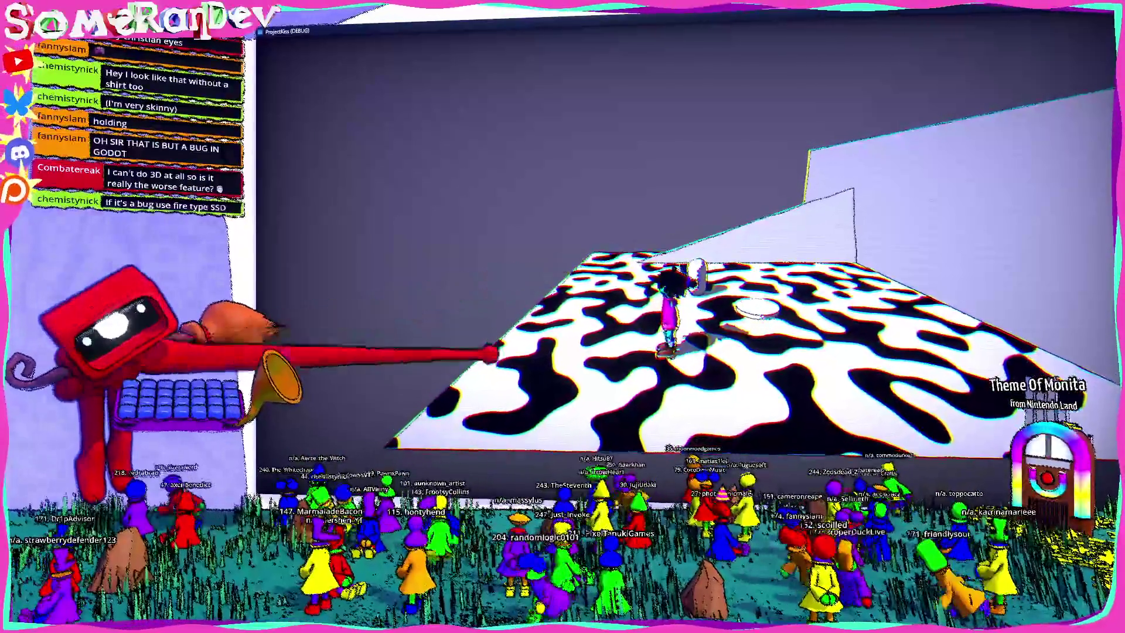
{"action": "key", "text": "w"}
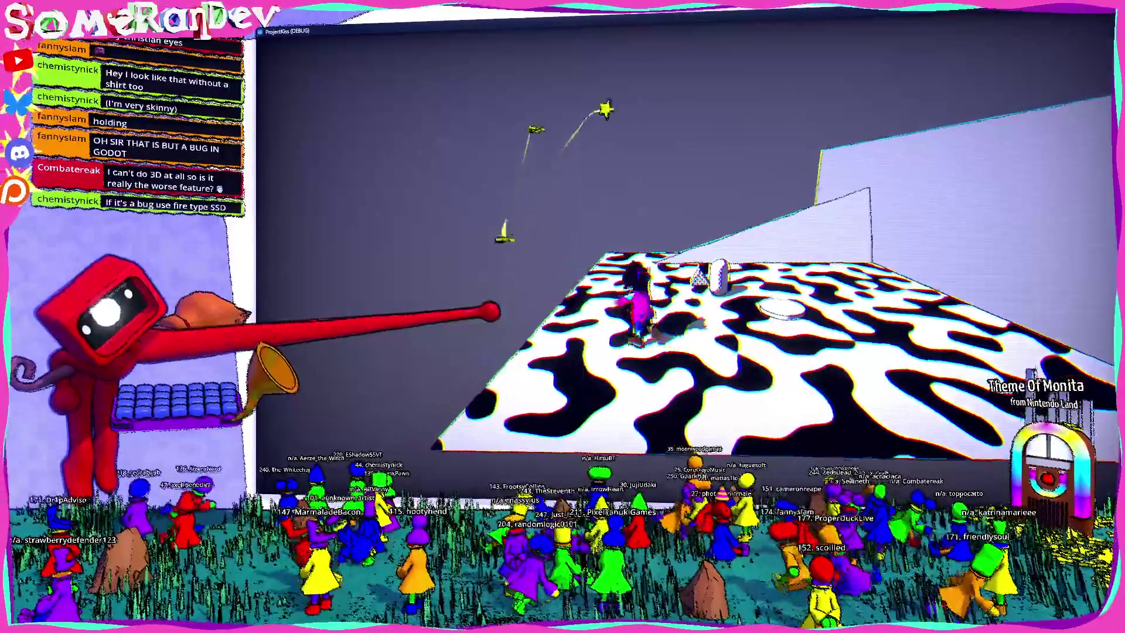
{"action": "key", "text": "w"}
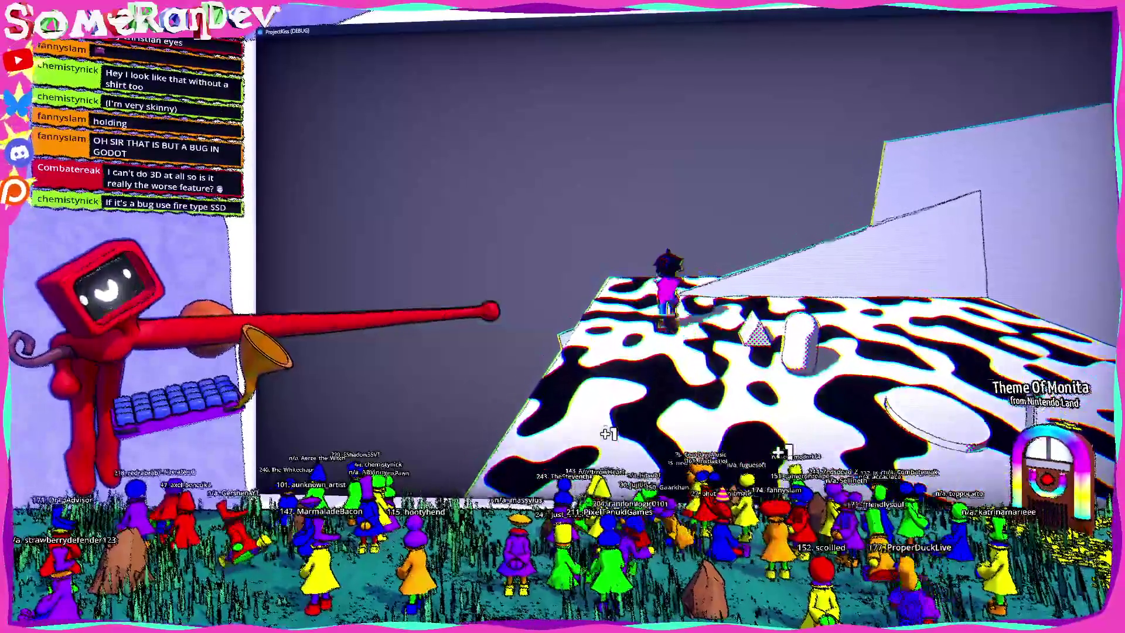
{"action": "key", "text": "w"}
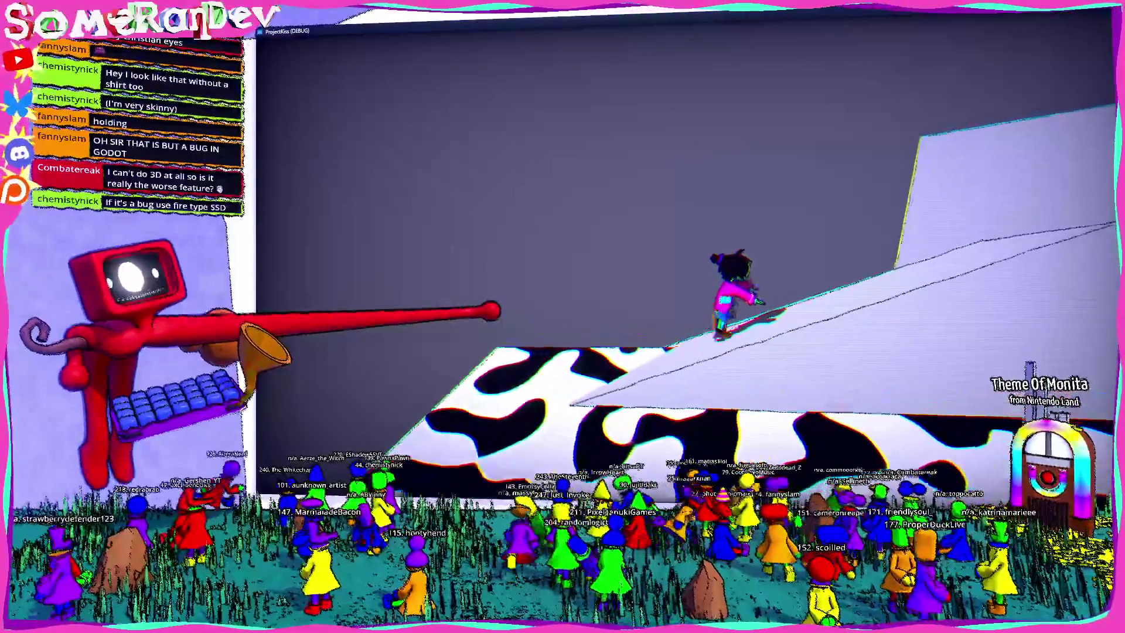
{"action": "key", "text": "w"}
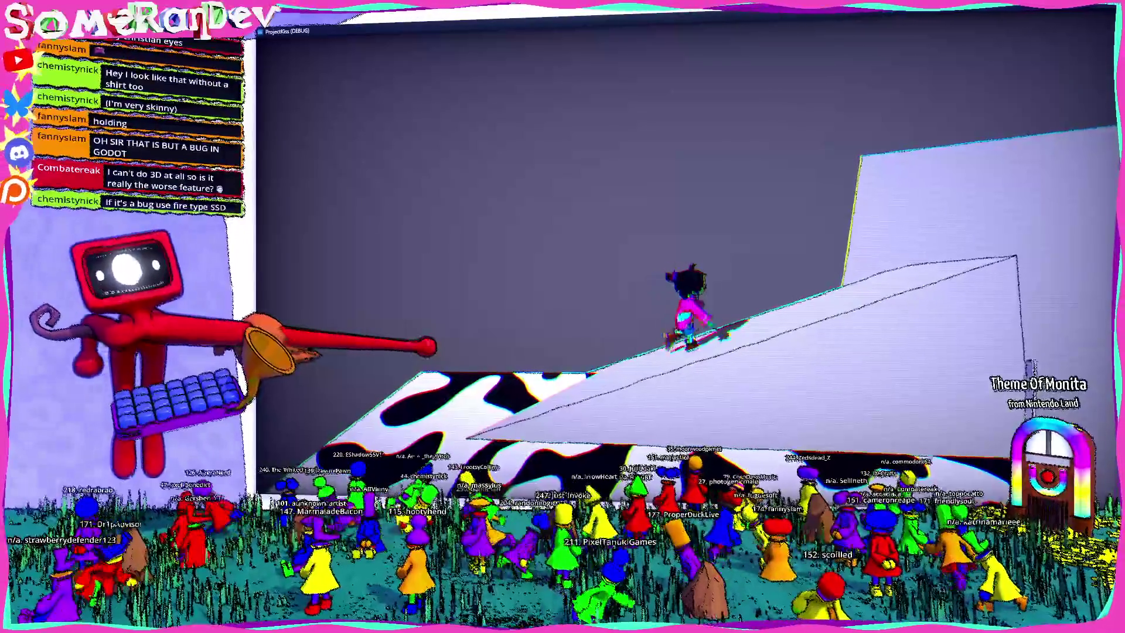
{"action": "key", "text": "s"}
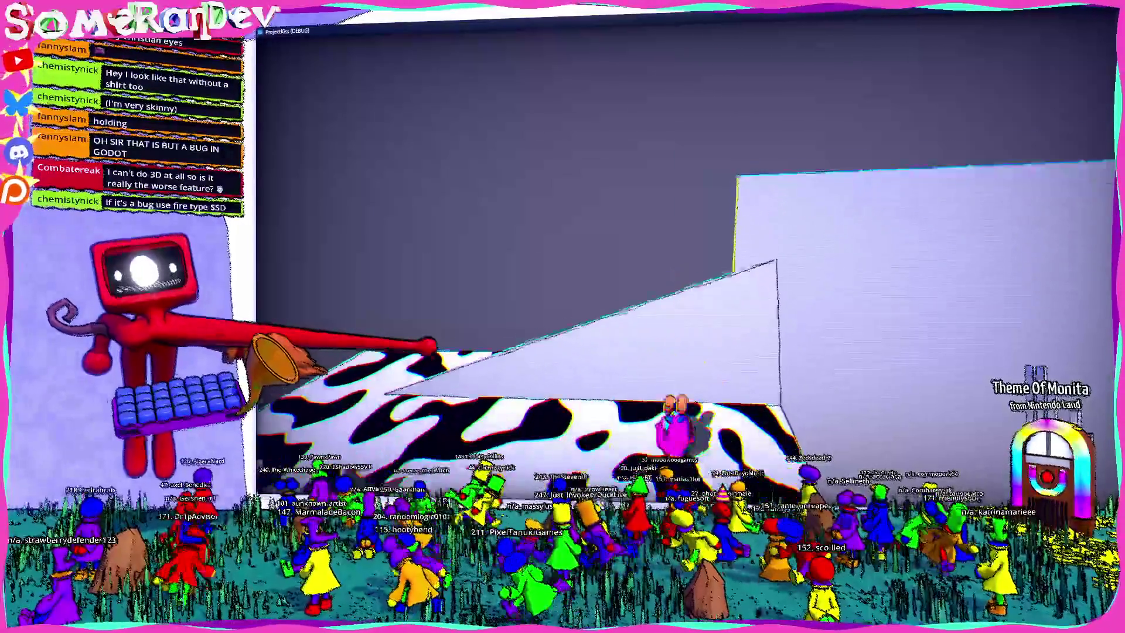
{"action": "key", "text": "s"}
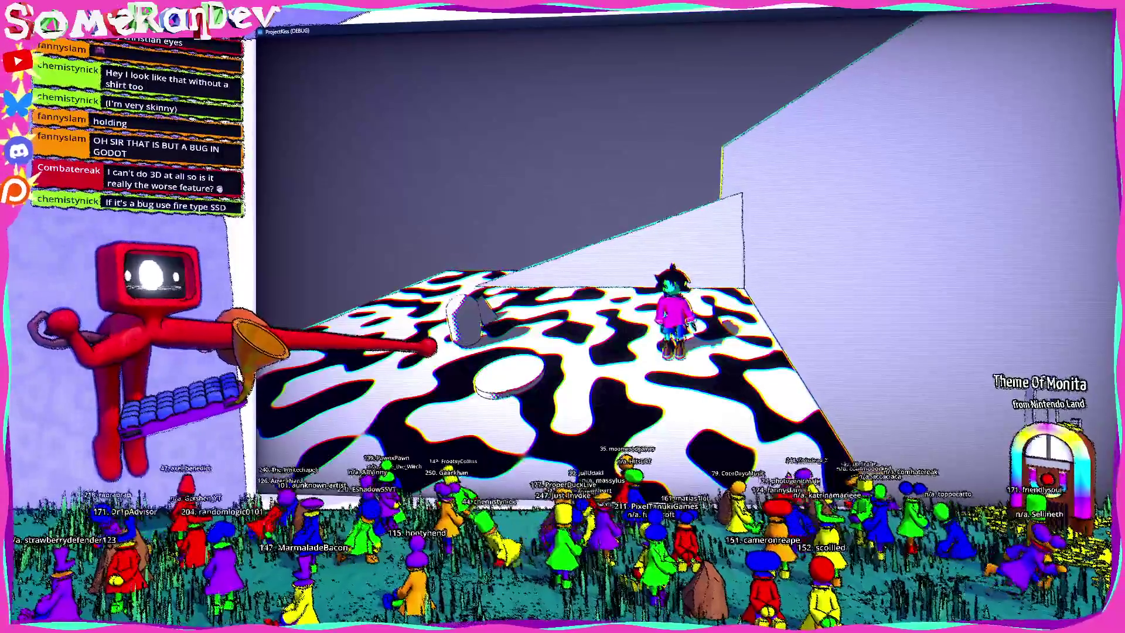
{"action": "key", "text": "a"}
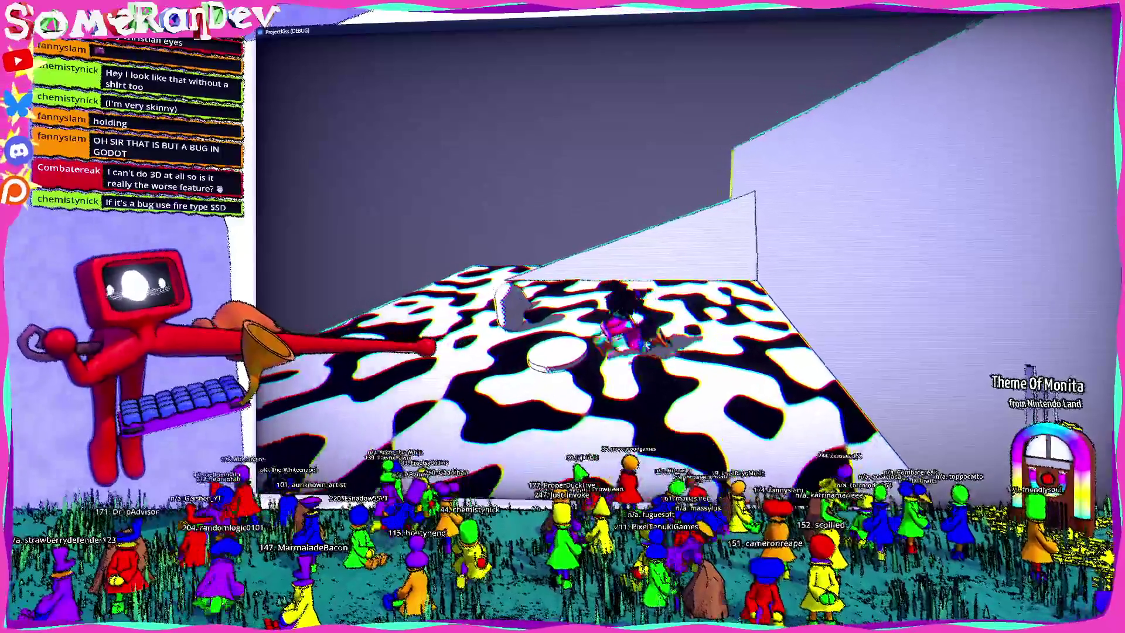
{"action": "key", "text": "w"}
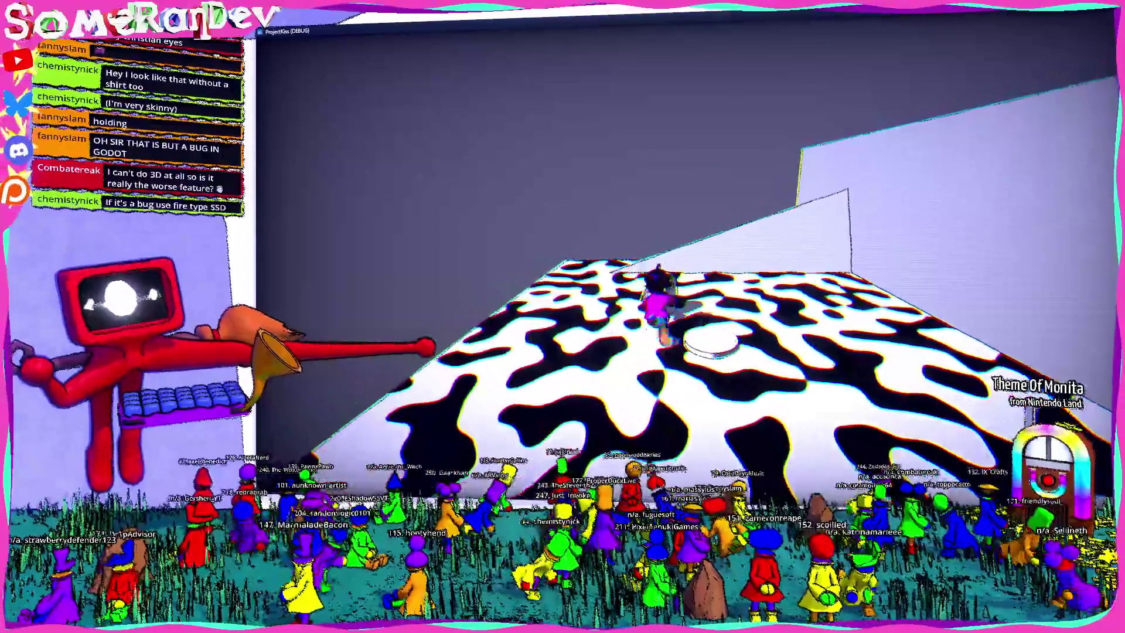
{"action": "key", "text": "s"}
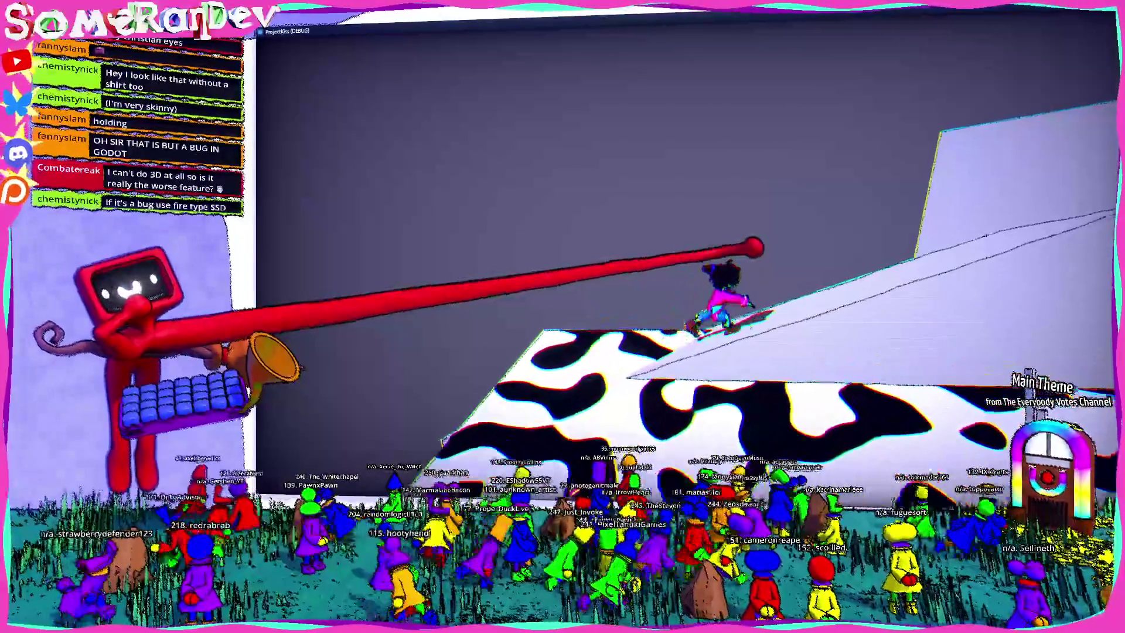
{"action": "key", "text": "w"}
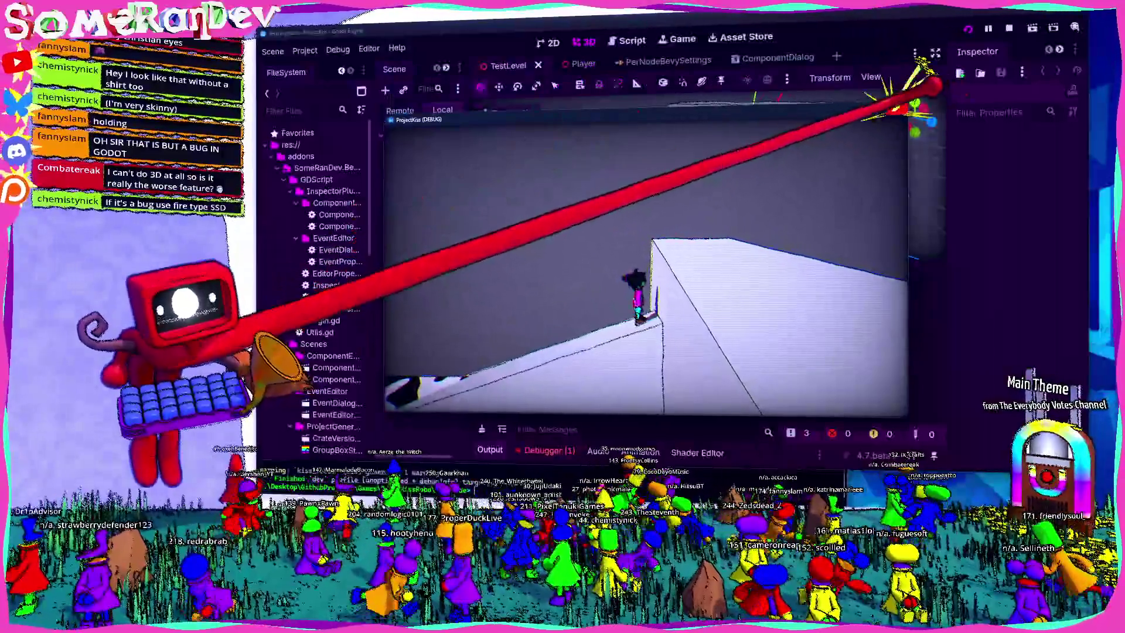
{"action": "left_click", "coordinate": [920, 85]}
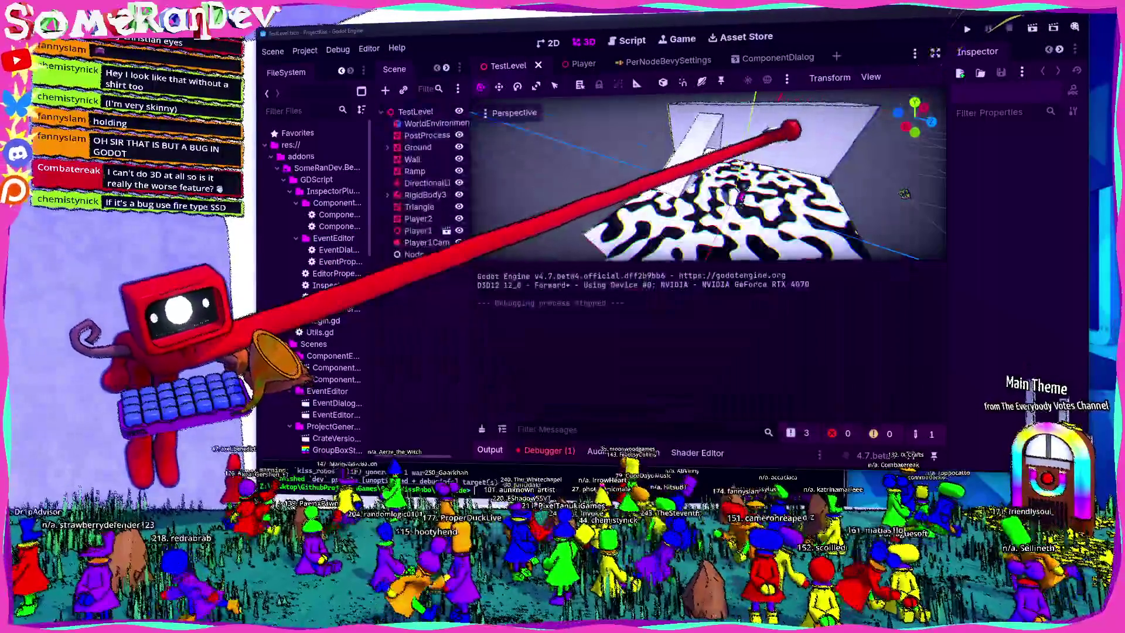
Fly the editor camera around TestLevel, hide the output log, and open EditorProperty.gd in the Script editor.
{"action": "key", "text": "w"}
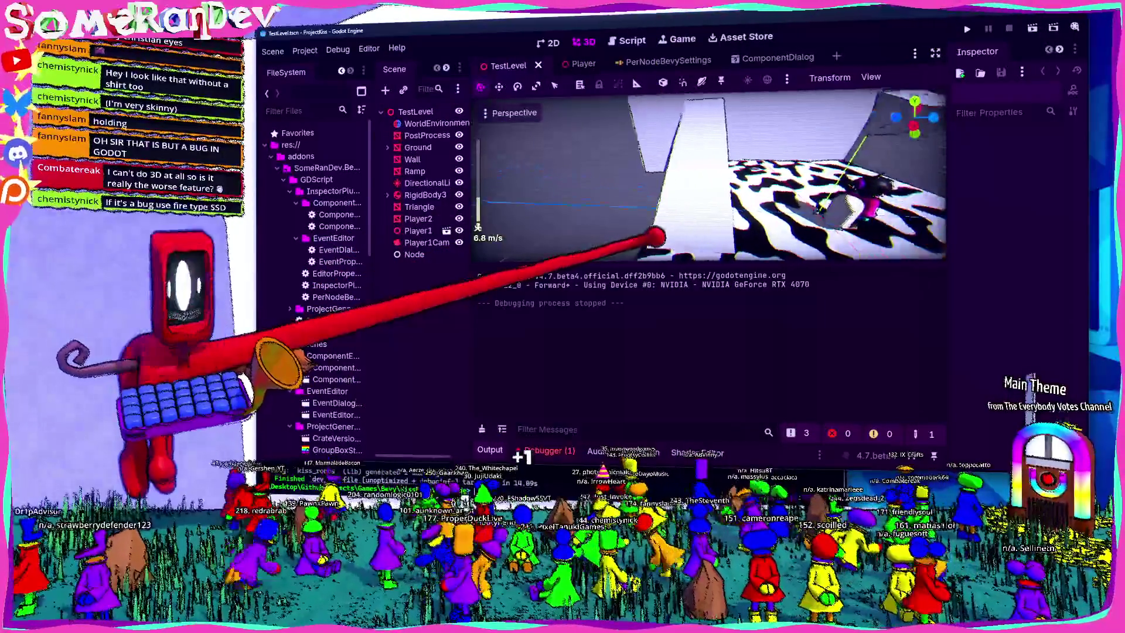
{"action": "key", "text": "s"}
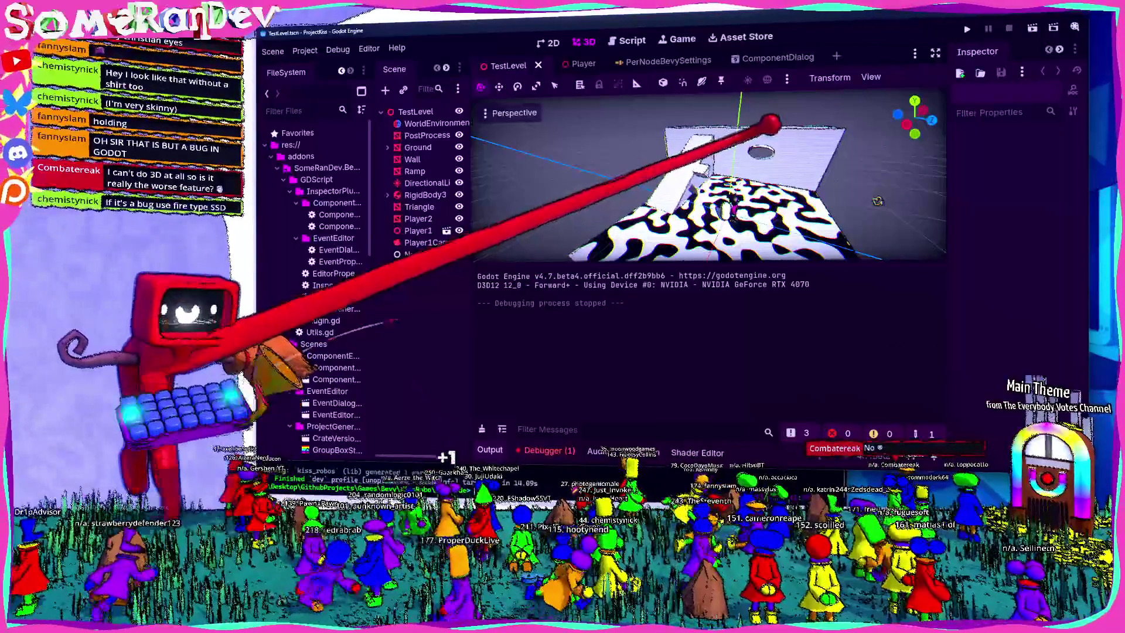
{"action": "key", "text": "ctrl+j"}
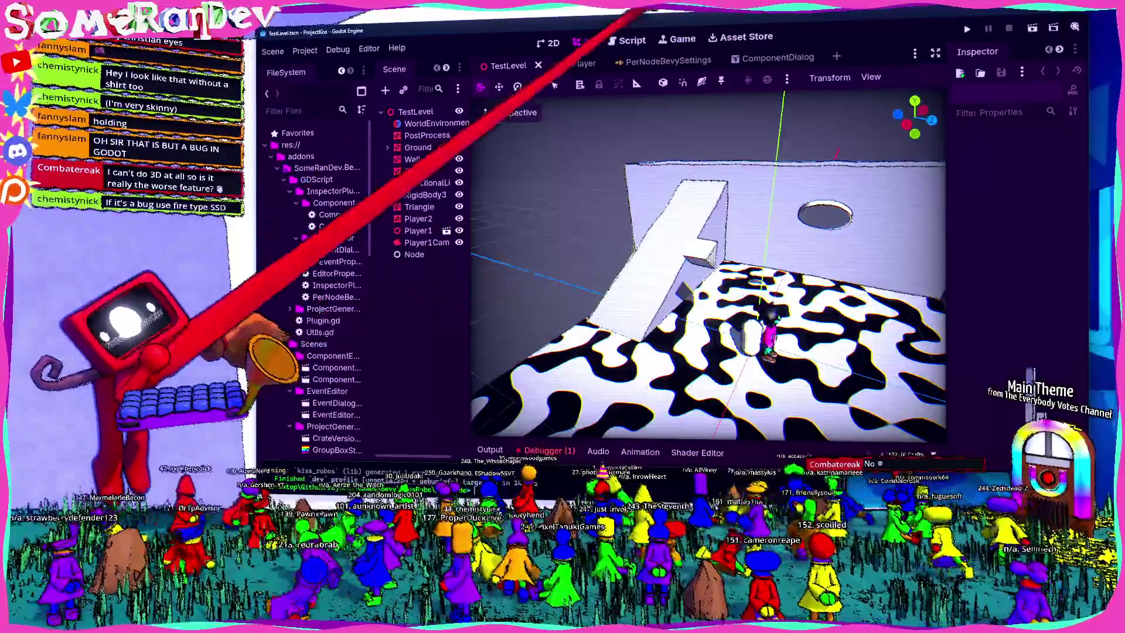
{"action": "key", "text": "ctrl+F3"}
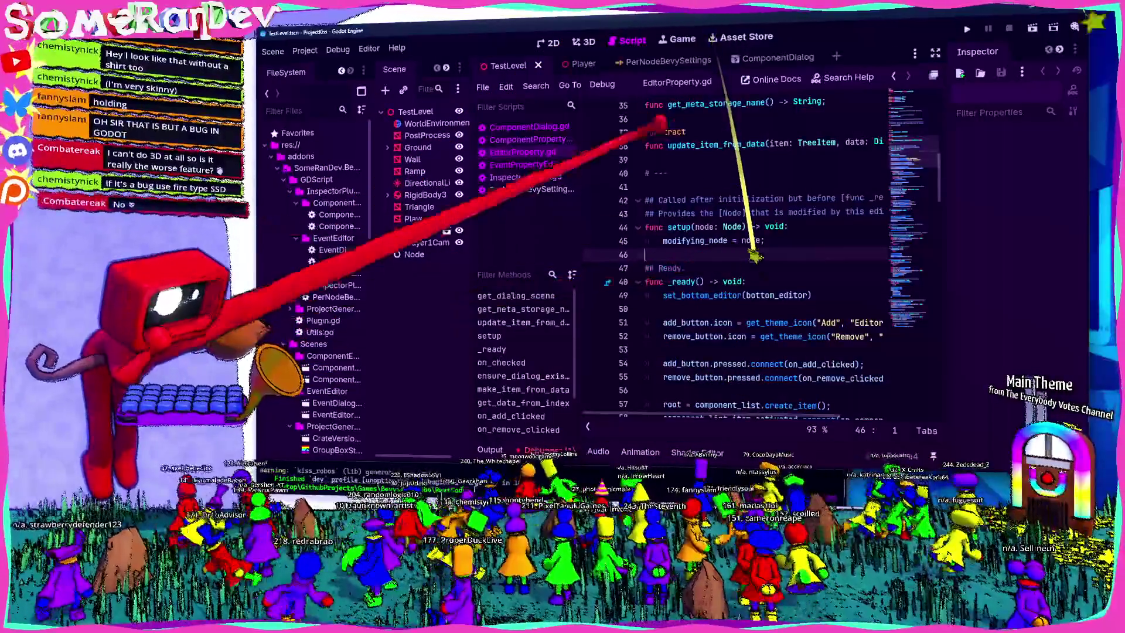
Hide the side docks and inspect the metadata_node declaration near line 27.
{"action": "key", "text": "ctrl+shift+F11"}
{"action": "scroll", "coordinate": [645, 258], "scroll_direction": "up", "scroll_amount": 6}
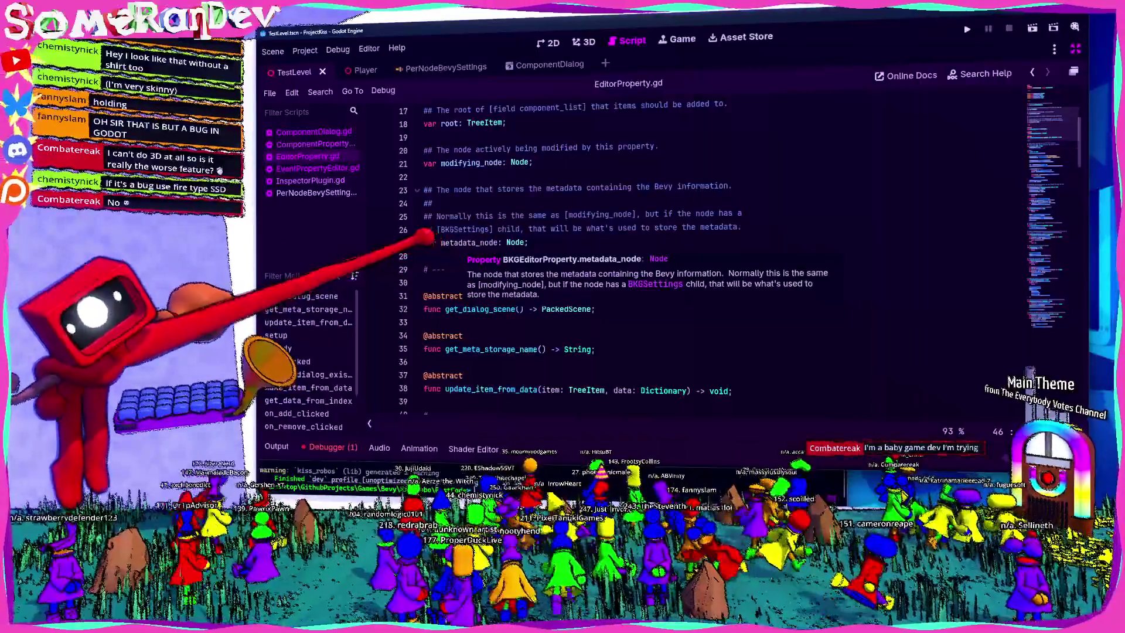
{"action": "double_click", "coordinate": [463, 242]}
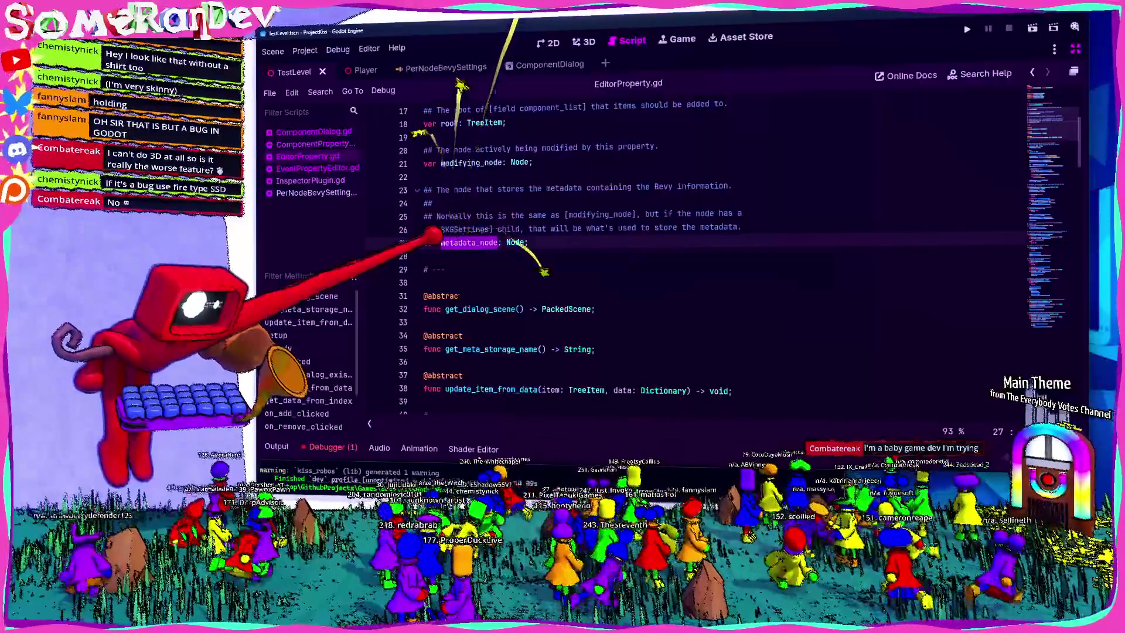
{"action": "mouse_move", "coordinate": [442, 240]}
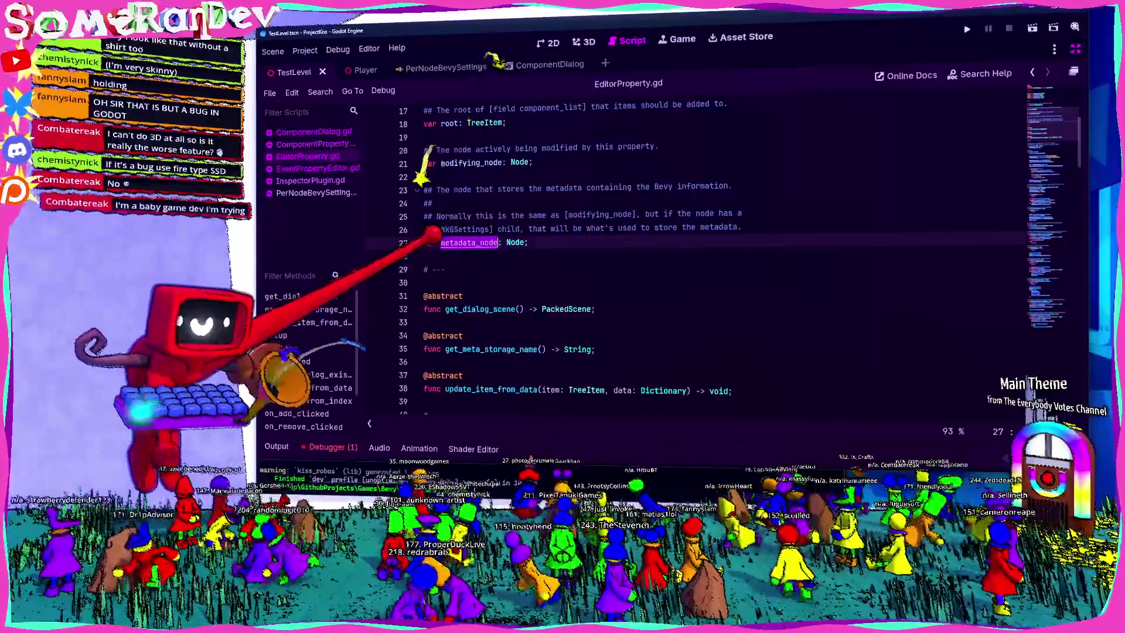
{"action": "left_click", "coordinate": [427, 255]}
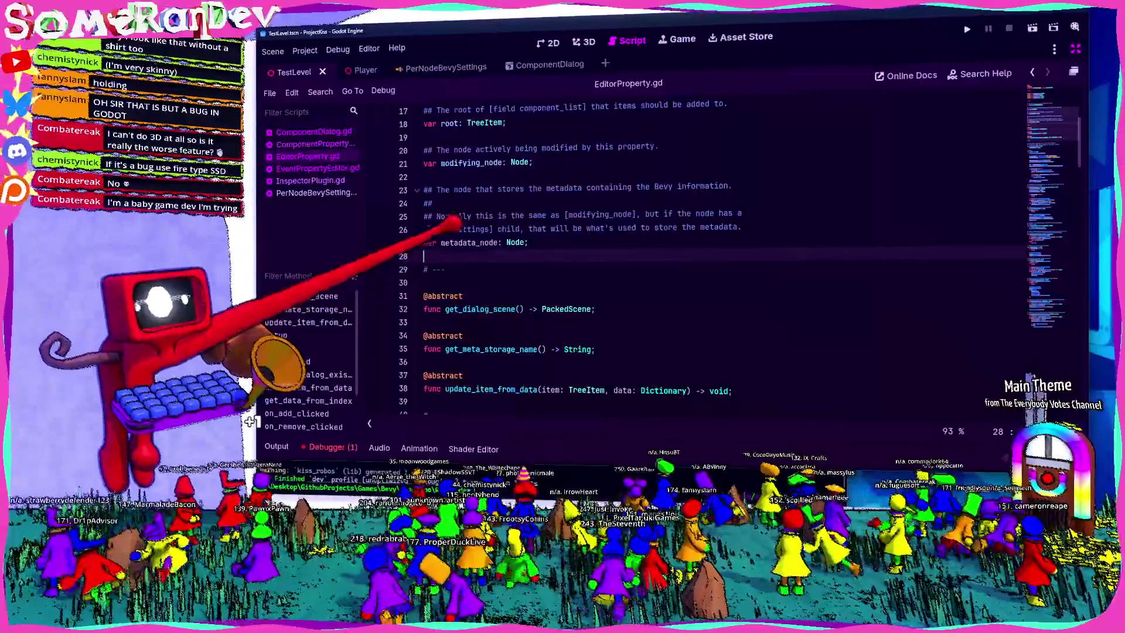
{"action": "left_click", "coordinate": [472, 242]}
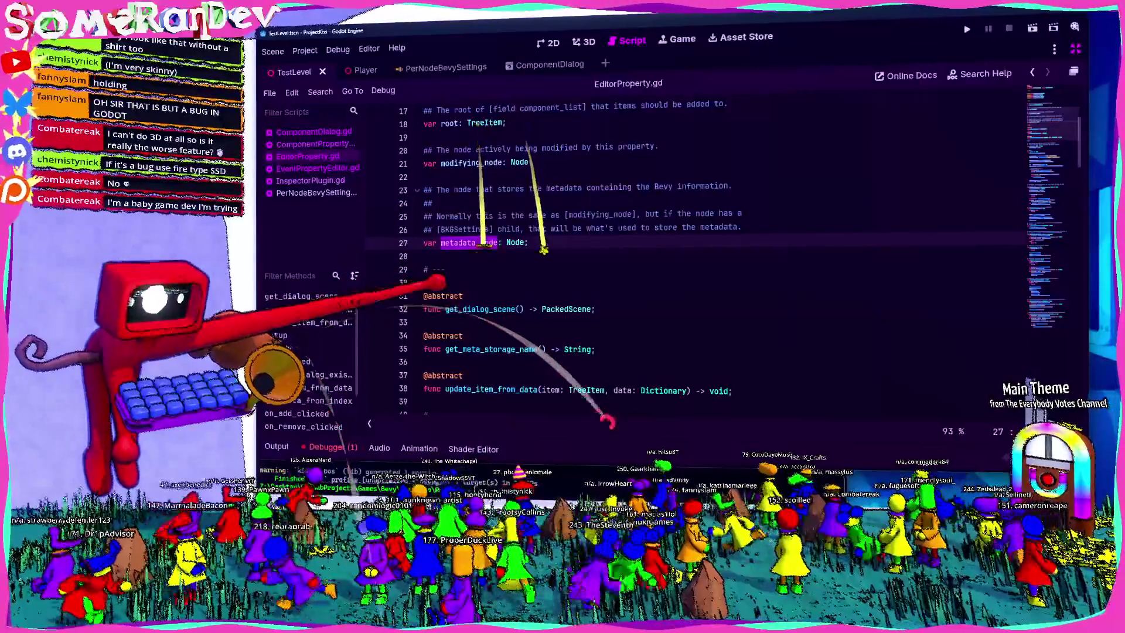
{"action": "left_click", "coordinate": [434, 281]}
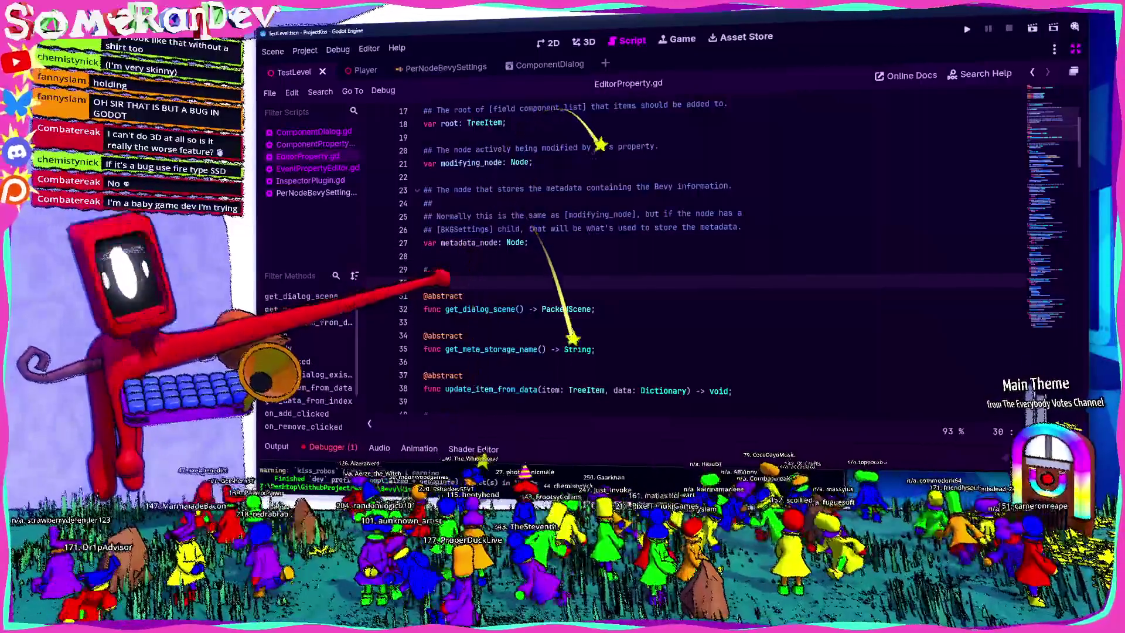
{"action": "double_click", "coordinate": [469, 242]}
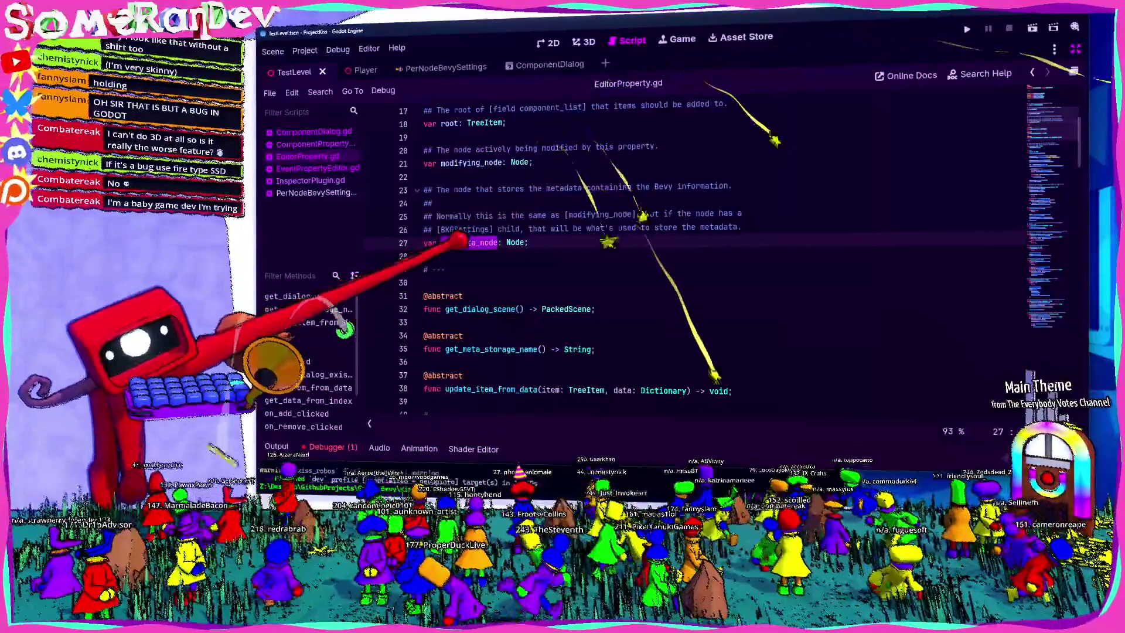
Insert a blank line after modifying_node = node; in the setup function.
{"action": "scroll", "coordinate": [433, 240], "scroll_direction": "down", "scroll_amount": 1}
{"action": "scroll", "coordinate": [433, 240], "scroll_direction": "down", "scroll_amount": 3}
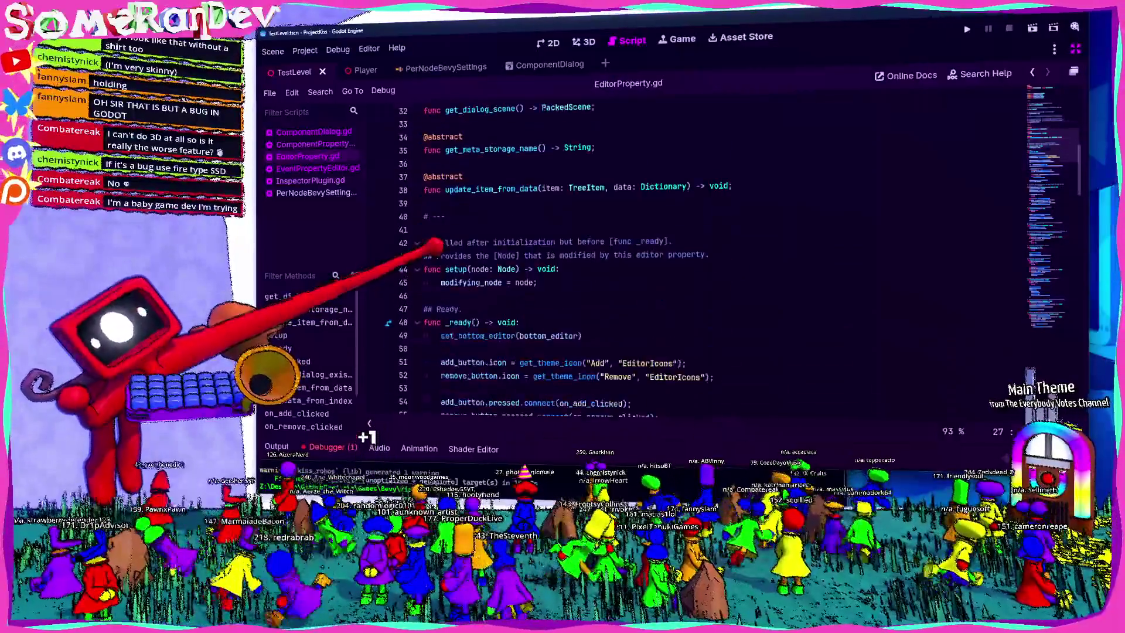
{"action": "left_click", "coordinate": [545, 281]}
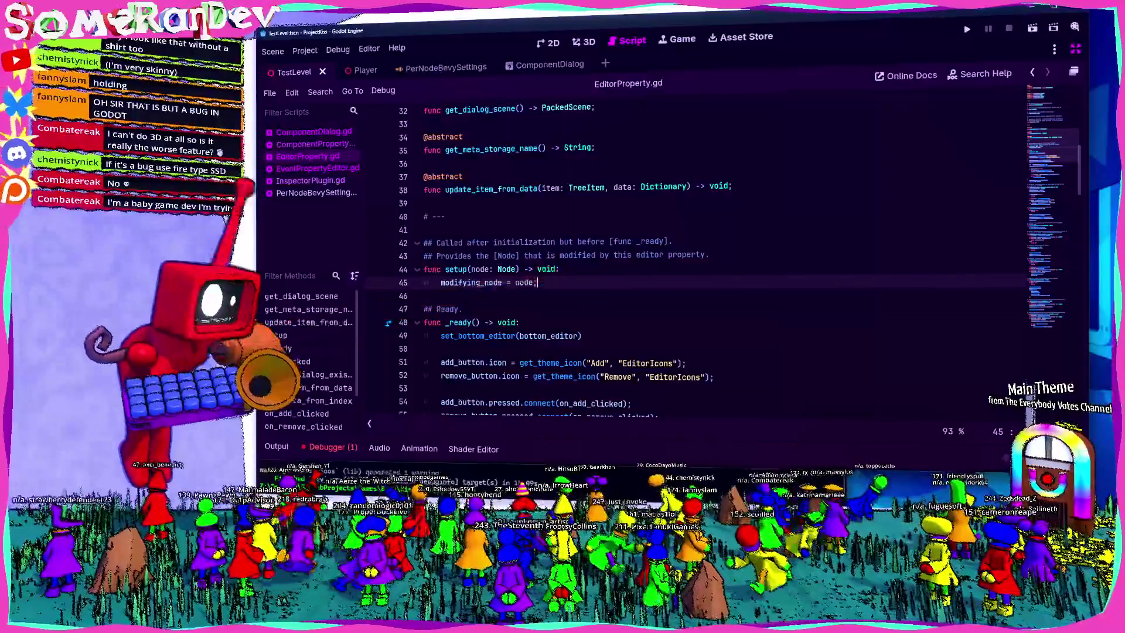
{"action": "key", "text": "Return"}
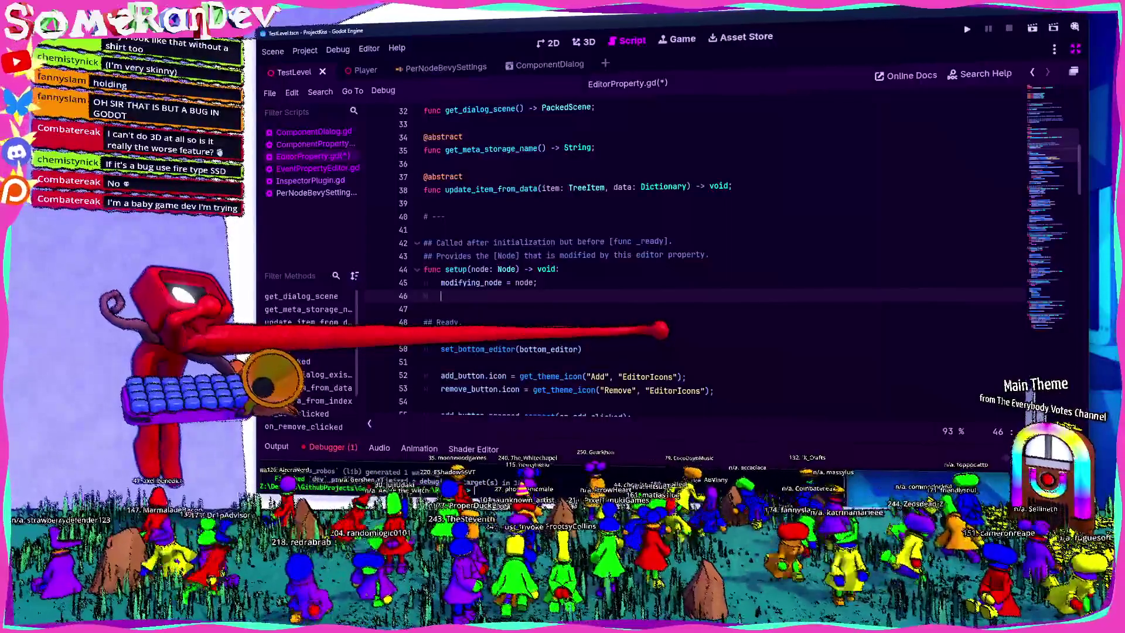
{"action": "type", "text": "fo"}
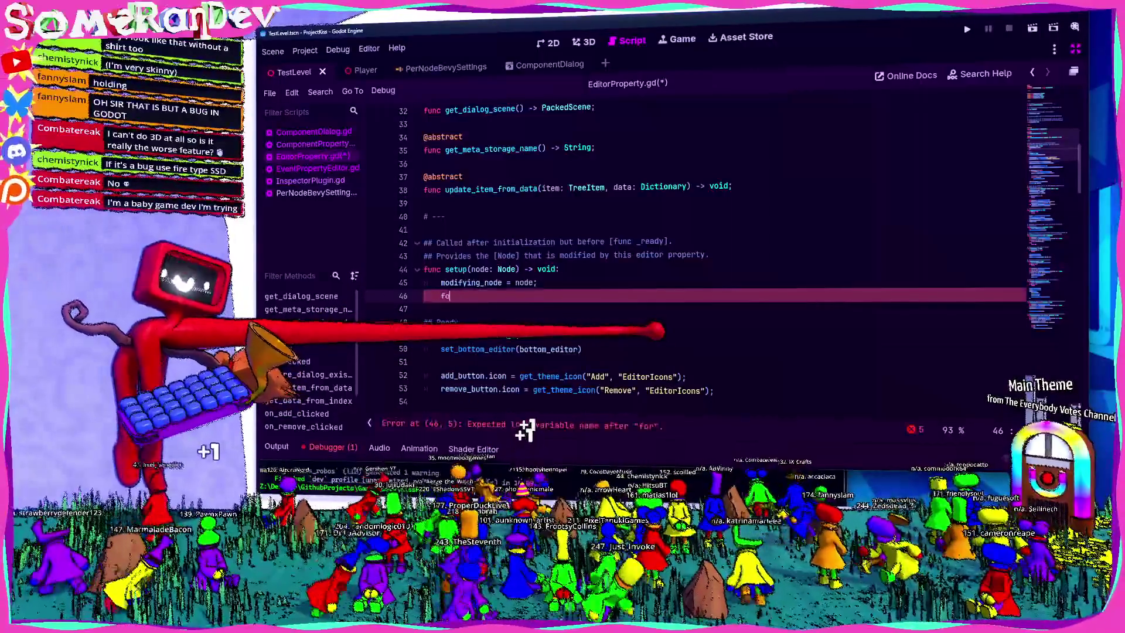
{"action": "key", "text": "BackSpace"}
{"action": "key", "text": "BackSpace"}
{"action": "scroll", "coordinate": [644, 264], "scroll_direction": "down", "scroll_amount": 5}
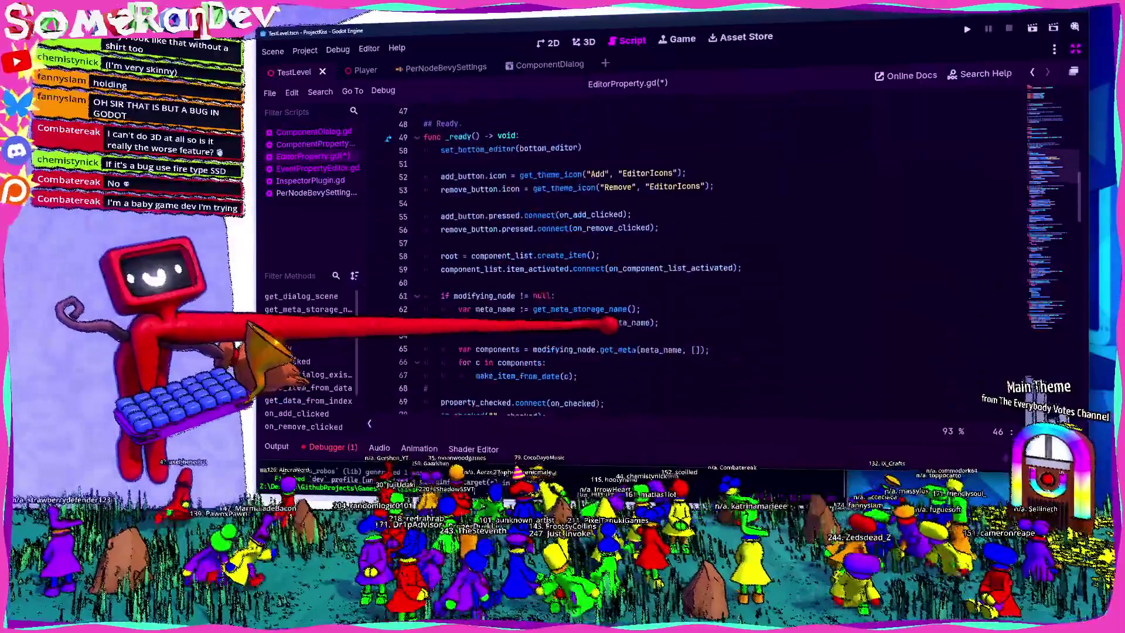
{"action": "left_click", "coordinate": [489, 295]}
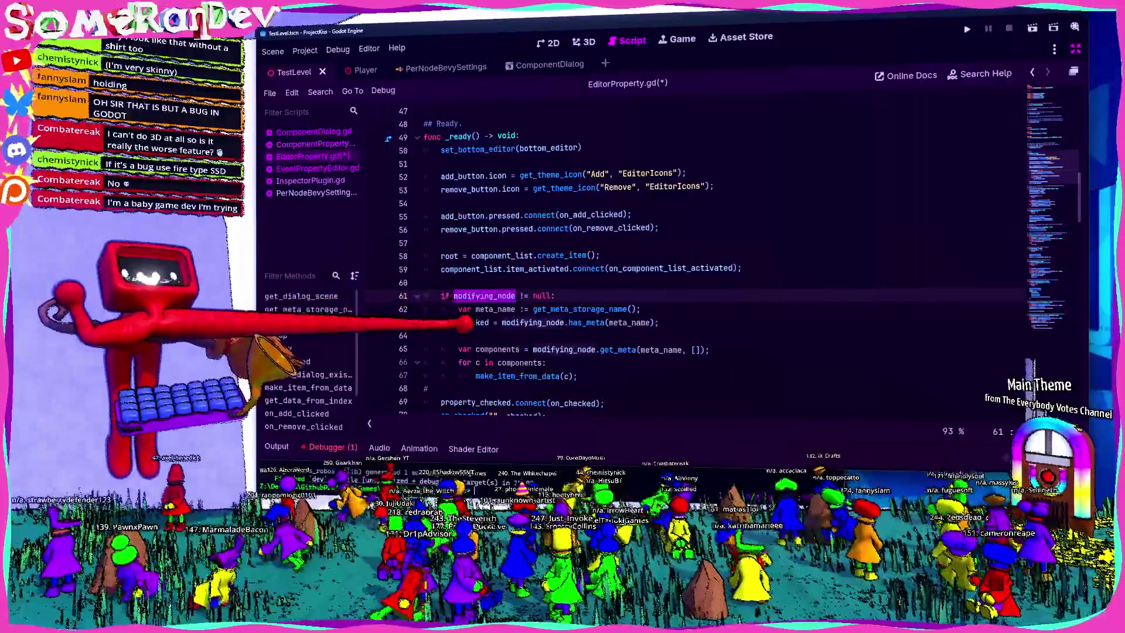
{"action": "double_click", "coordinate": [468, 322]}
{"action": "scroll", "coordinate": [474, 319], "scroll_direction": "down", "scroll_amount": 4}
{"action": "scroll", "coordinate": [486, 293], "scroll_direction": "up", "scroll_amount": 3}
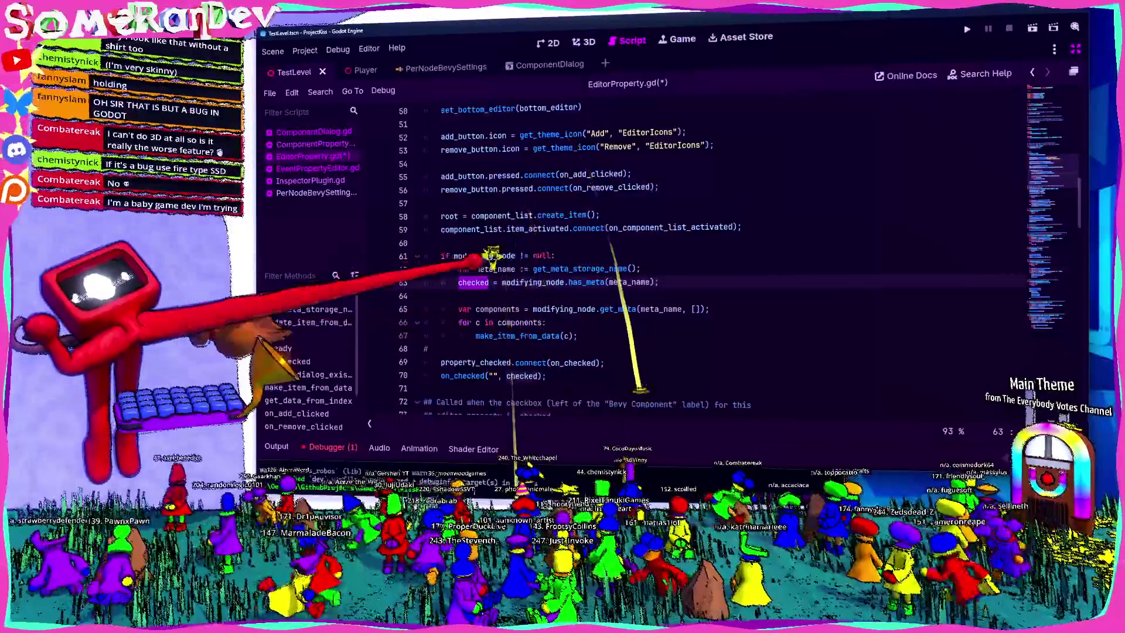
{"action": "scroll", "coordinate": [495, 300], "scroll_direction": "down", "scroll_amount": 7}
{"action": "scroll", "coordinate": [527, 311], "scroll_direction": "down", "scroll_amount": 8}
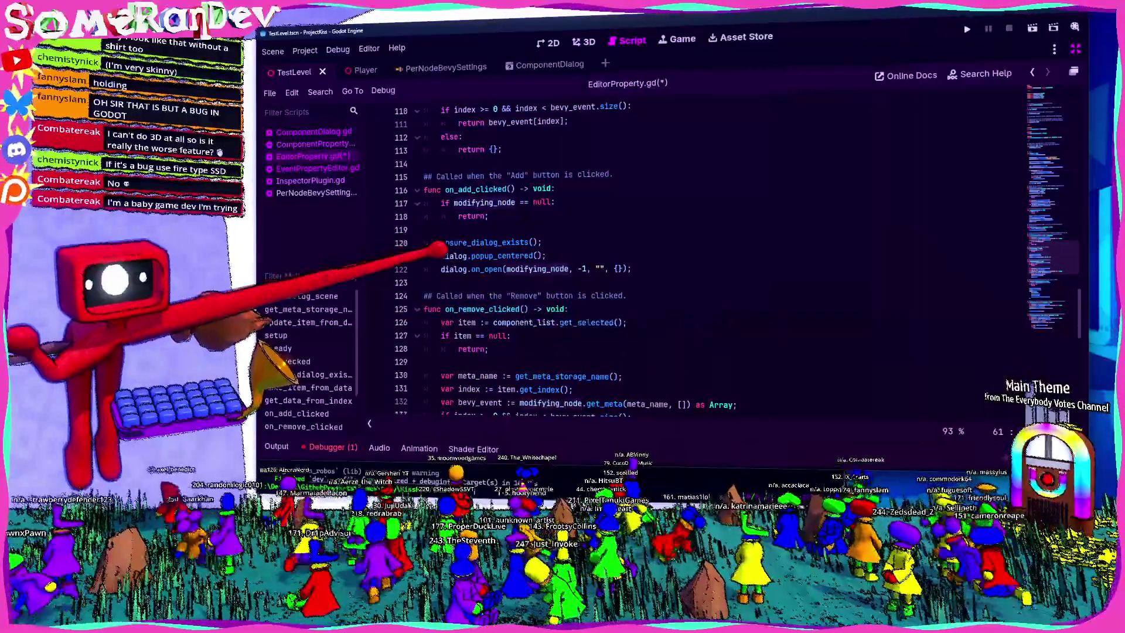
{"action": "scroll", "coordinate": [527, 322], "scroll_direction": "down", "scroll_amount": 6}
{"action": "scroll", "coordinate": [528, 322], "scroll_direction": "up", "scroll_amount": 5}
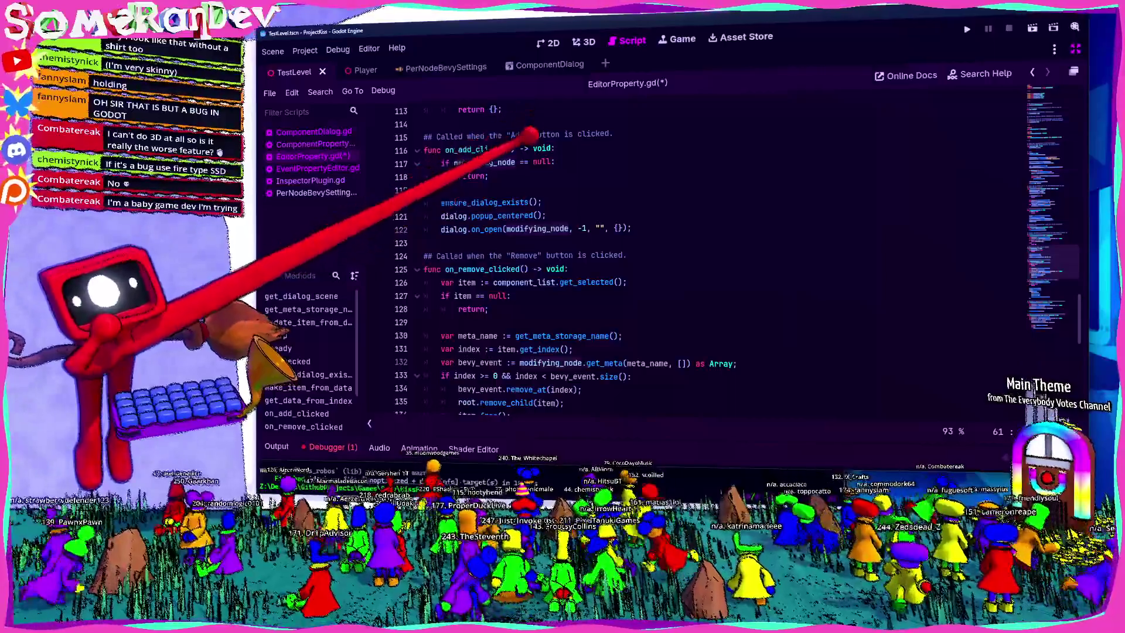
{"action": "scroll", "coordinate": [527, 322], "scroll_direction": "down", "scroll_amount": 3}
{"action": "scroll", "coordinate": [548, 240], "scroll_direction": "up", "scroll_amount": 13}
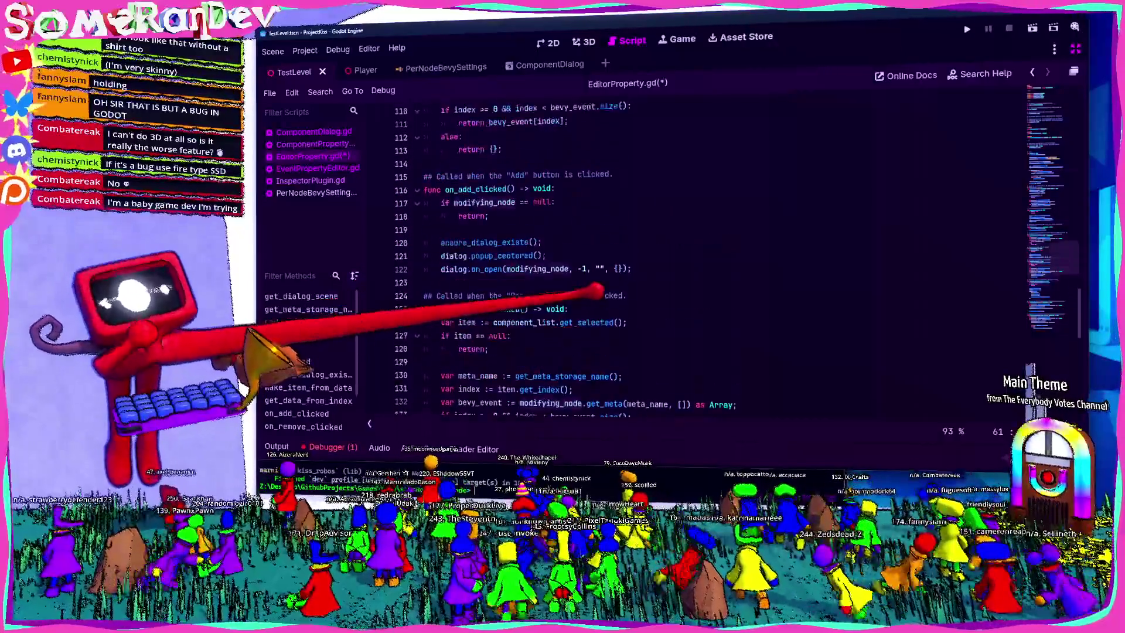
{"action": "scroll", "coordinate": [577, 283], "scroll_direction": "up", "scroll_amount": 10}
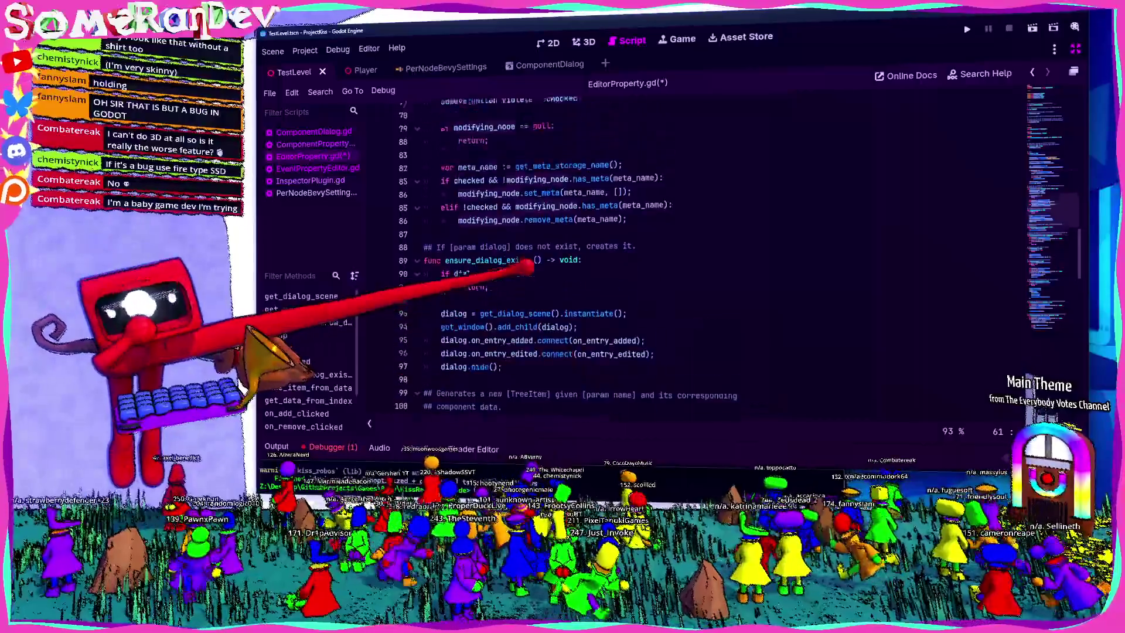
{"action": "scroll", "coordinate": [585, 263], "scroll_direction": "up", "scroll_amount": 2}
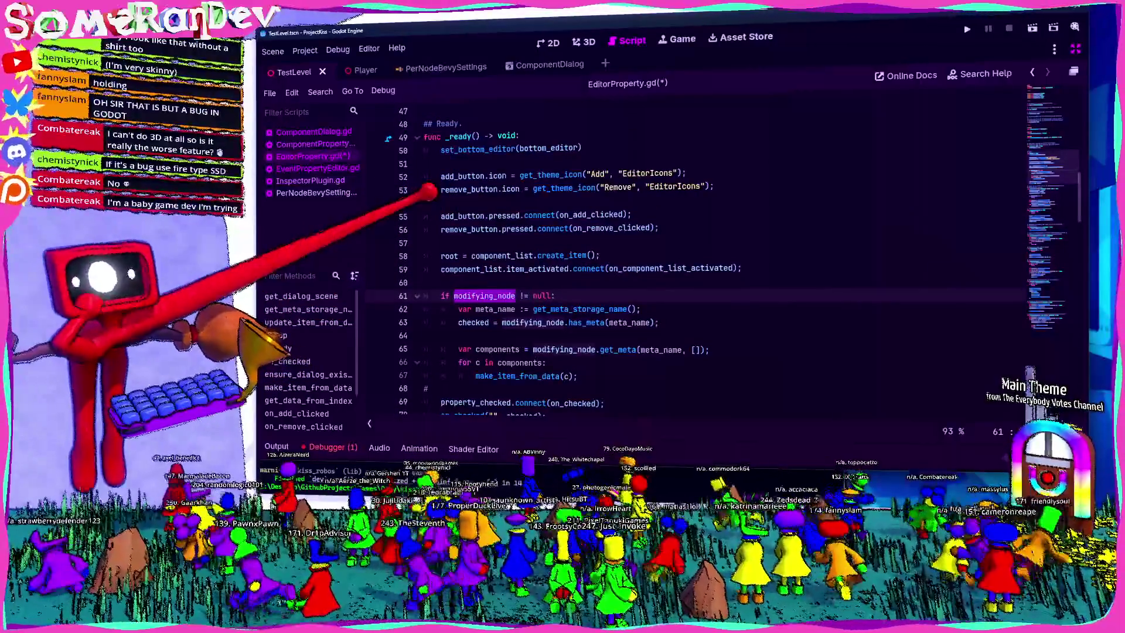
{"action": "scroll", "coordinate": [586, 264], "scroll_direction": "down", "scroll_amount": 4}
{"action": "scroll", "coordinate": [585, 264], "scroll_direction": "down", "scroll_amount": 1}
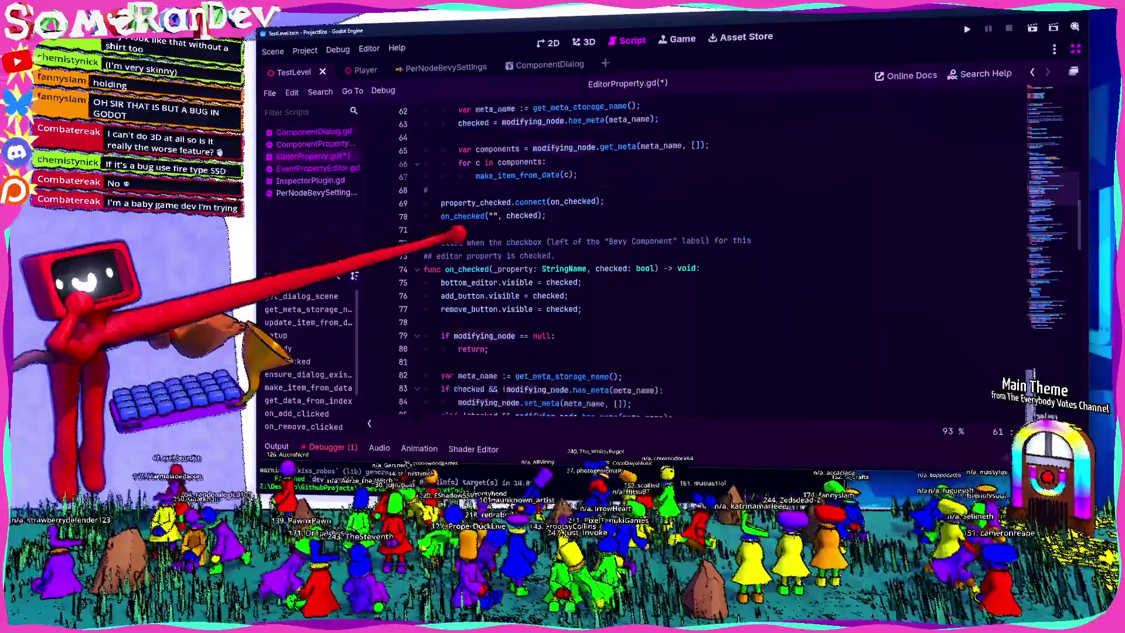
{"action": "scroll", "coordinate": [586, 264], "scroll_direction": "up", "scroll_amount": 3}
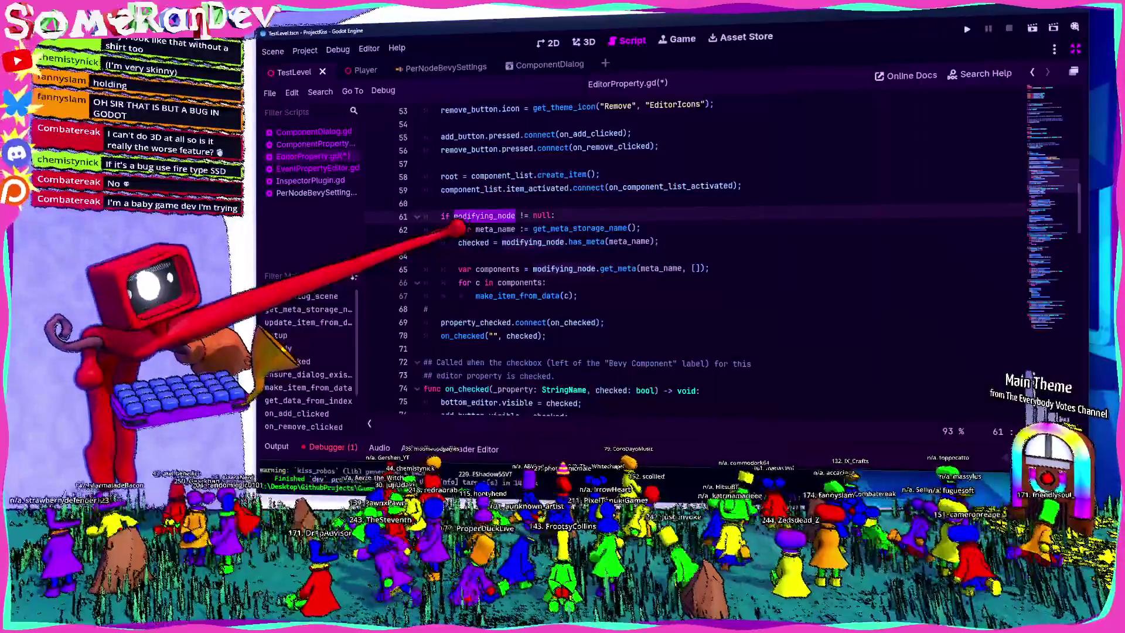
{"action": "scroll", "coordinate": [585, 263], "scroll_direction": "up", "scroll_amount": 4}
{"action": "scroll", "coordinate": [585, 264], "scroll_direction": "up", "scroll_amount": 2}
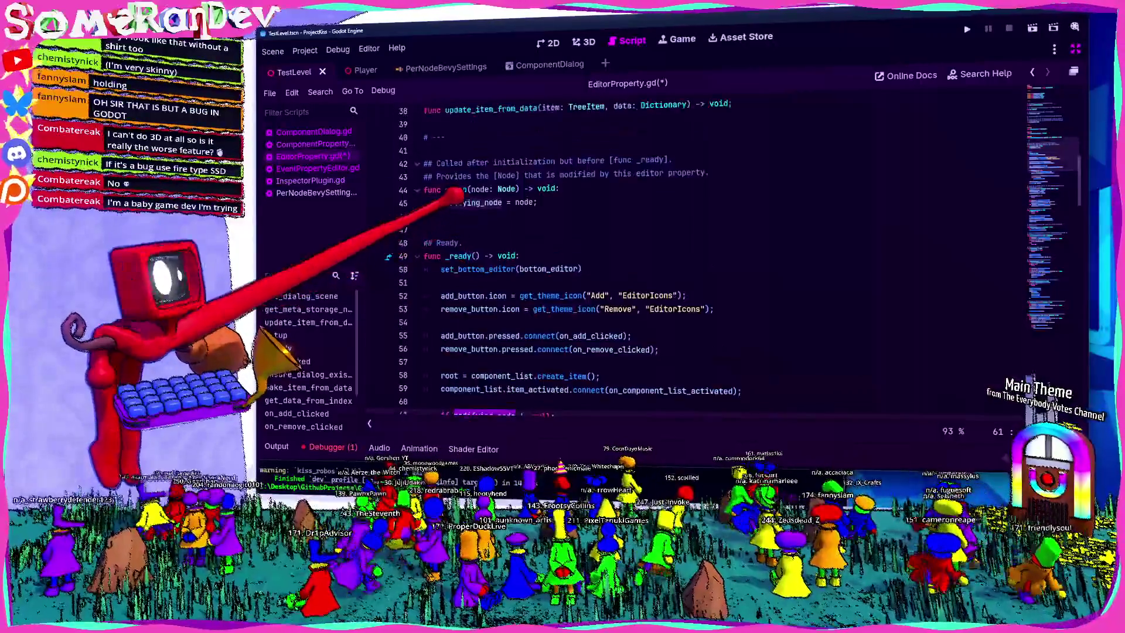
Remove the blank line in setup, save, and add print("modyfing node set"); after the assignment.
{"action": "left_click", "coordinate": [446, 229]}
{"action": "key", "text": "BackSpace"}
{"action": "key", "text": "ctrl+s"}
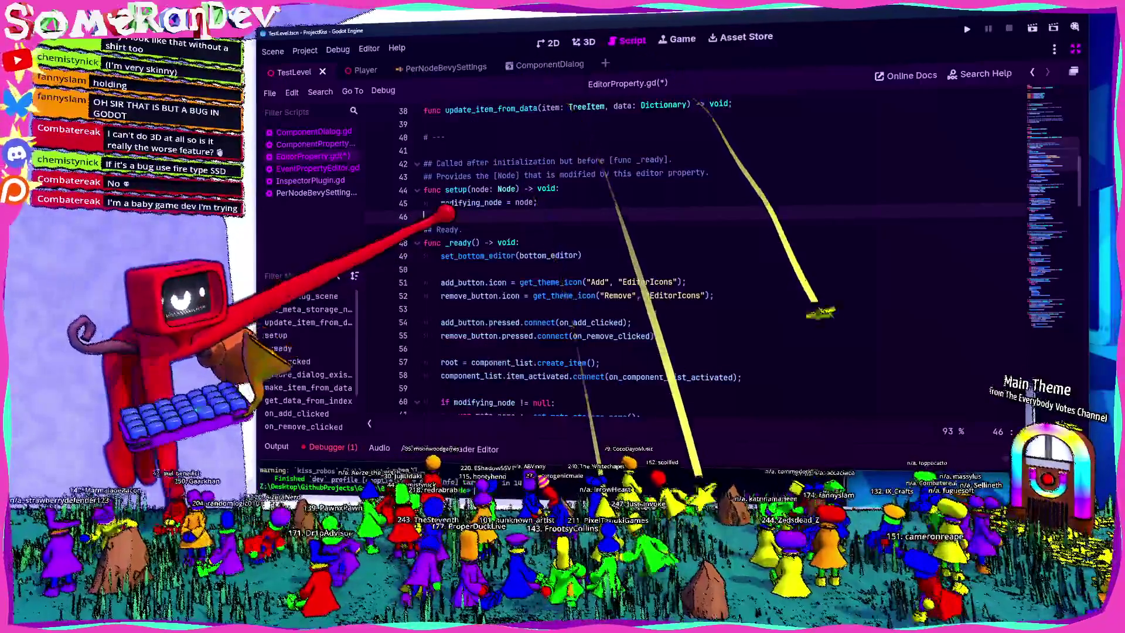
{"action": "double_click", "coordinate": [477, 202]}
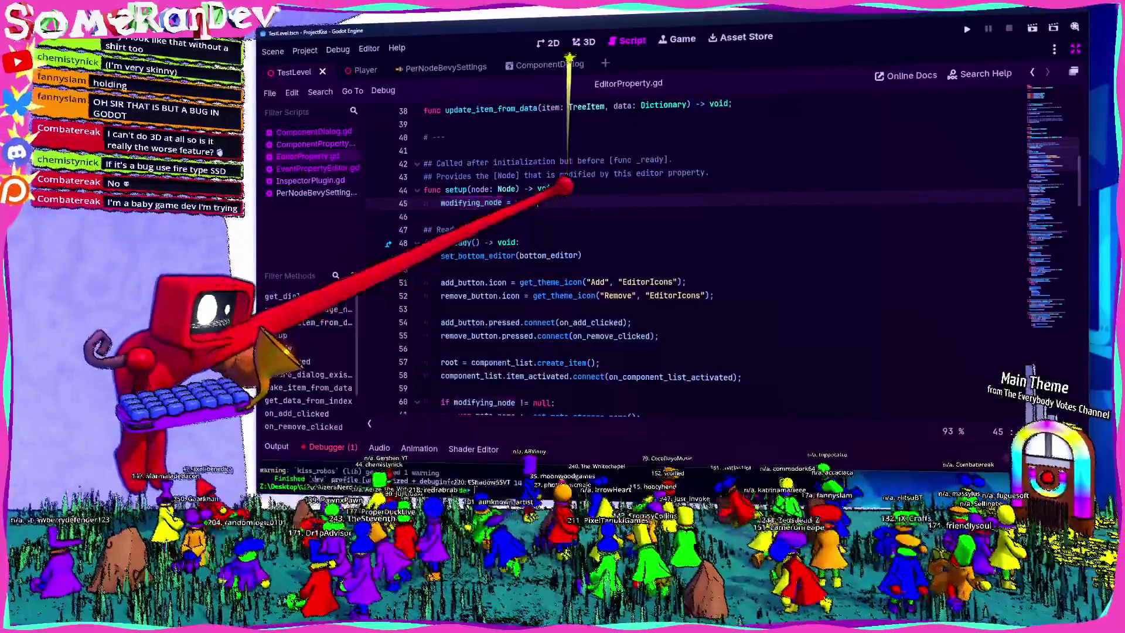
{"action": "key", "text": "End"}
{"action": "key", "text": "Return"}
{"action": "type", "text": "print("}
{"action": "type", "text": "\"modyfing no"}
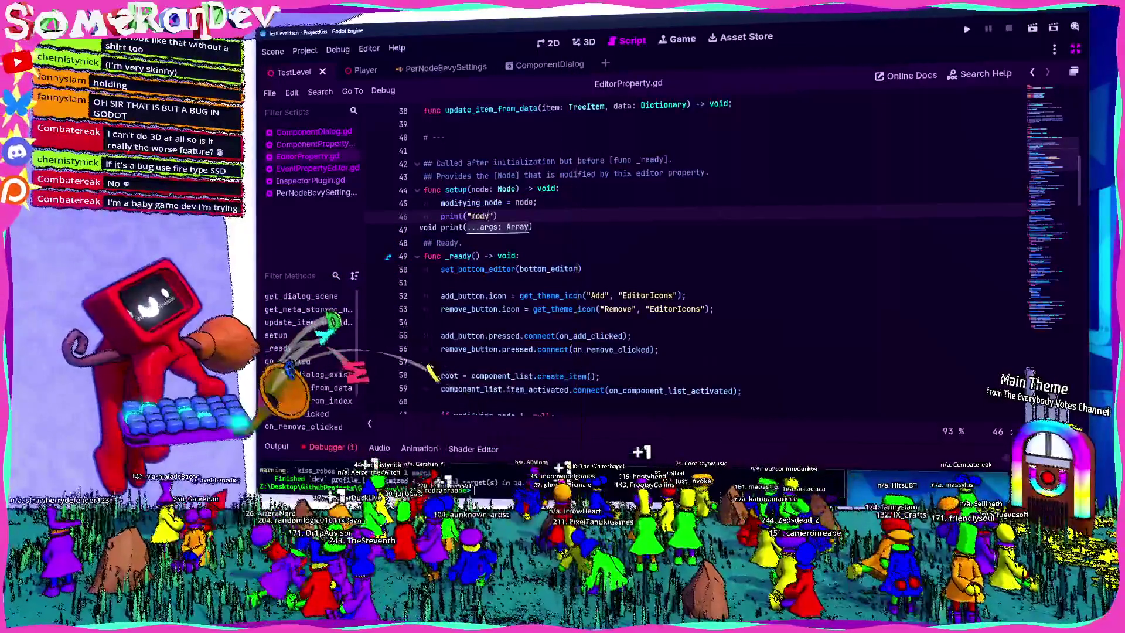
{"action": "type", "text": "de set\");"}
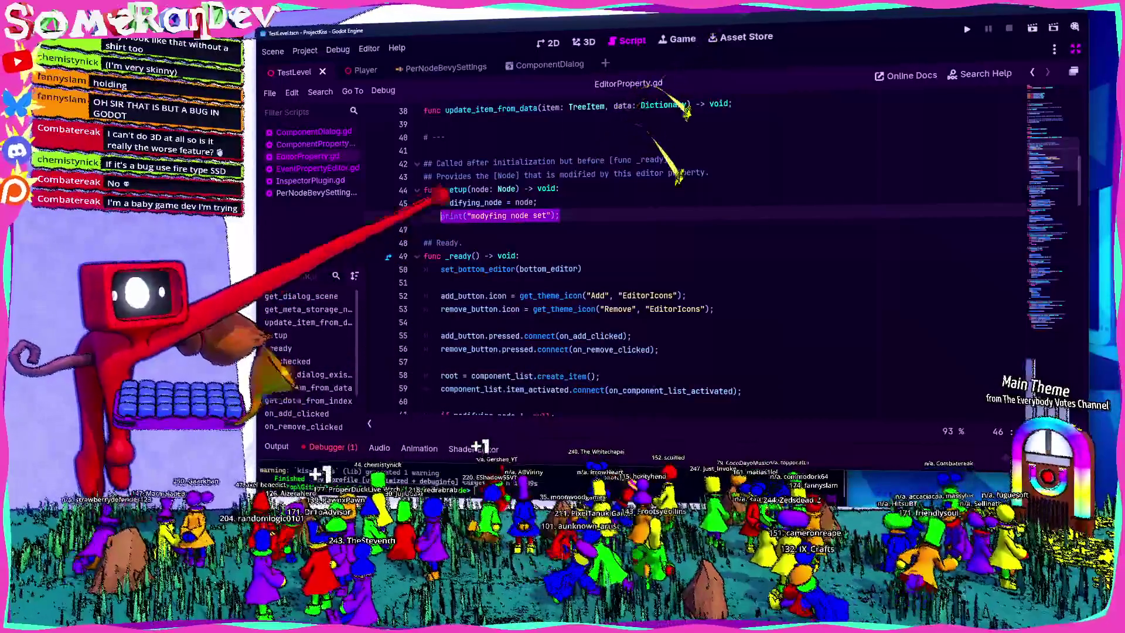
Paste the print into _ready, change its message to "ready", and save the script.
{"action": "key", "text": "Down"}
{"action": "key", "text": "Down"}
{"action": "key", "text": "Down"}
{"action": "key", "text": "Return"}
{"action": "type", "text": "print(\"modyfing node set\");"}
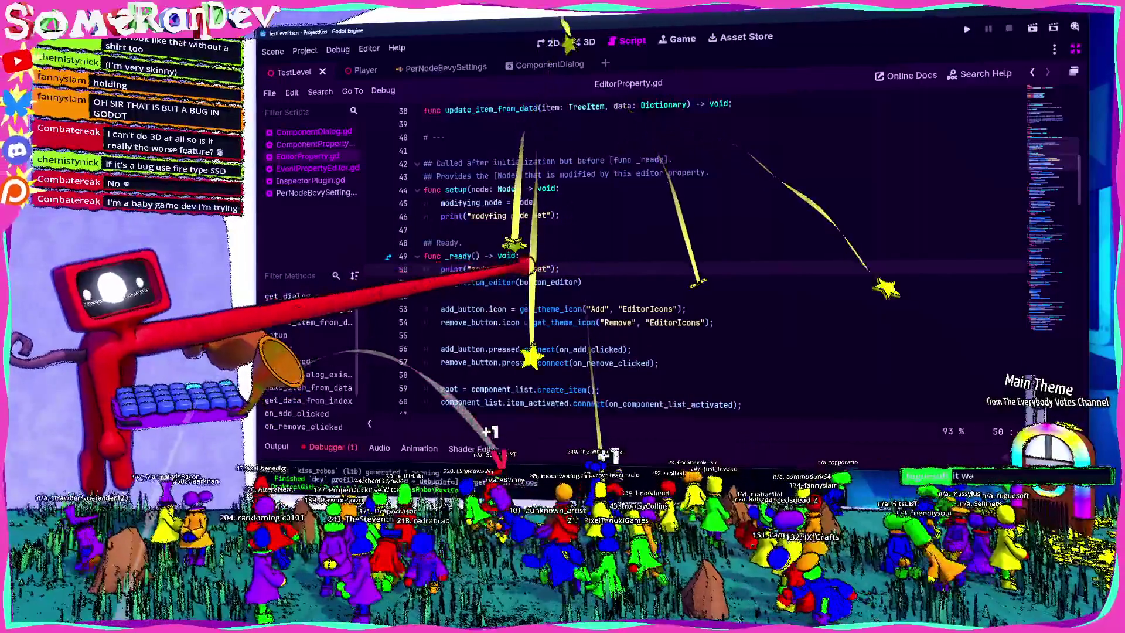
{"action": "type", "text": "ready"}
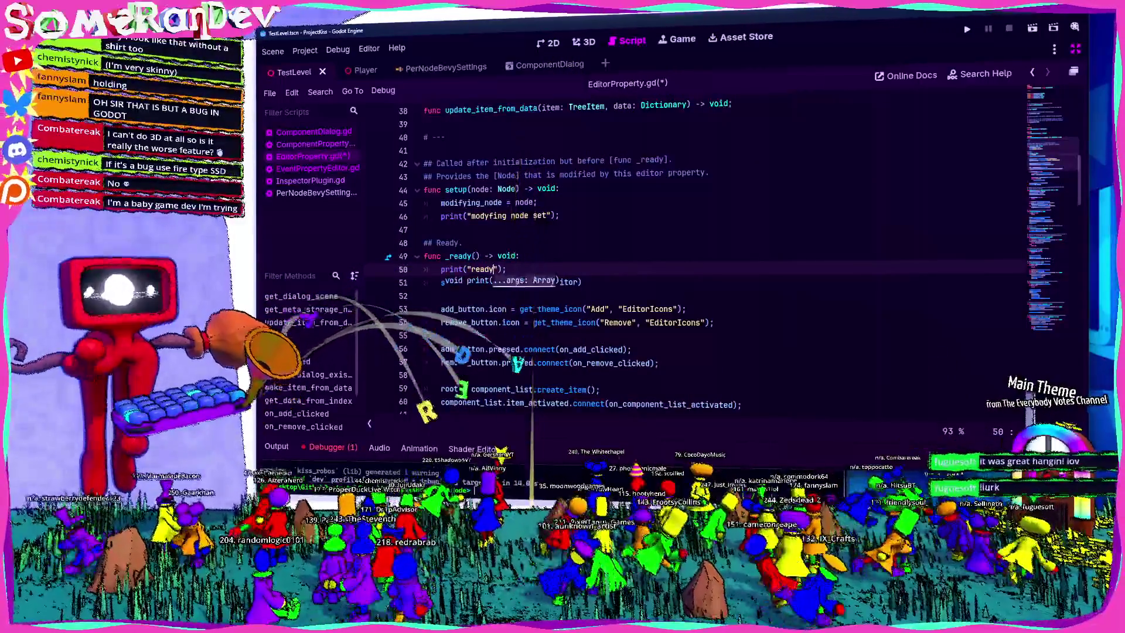
{"action": "key", "text": "ctrl+s"}
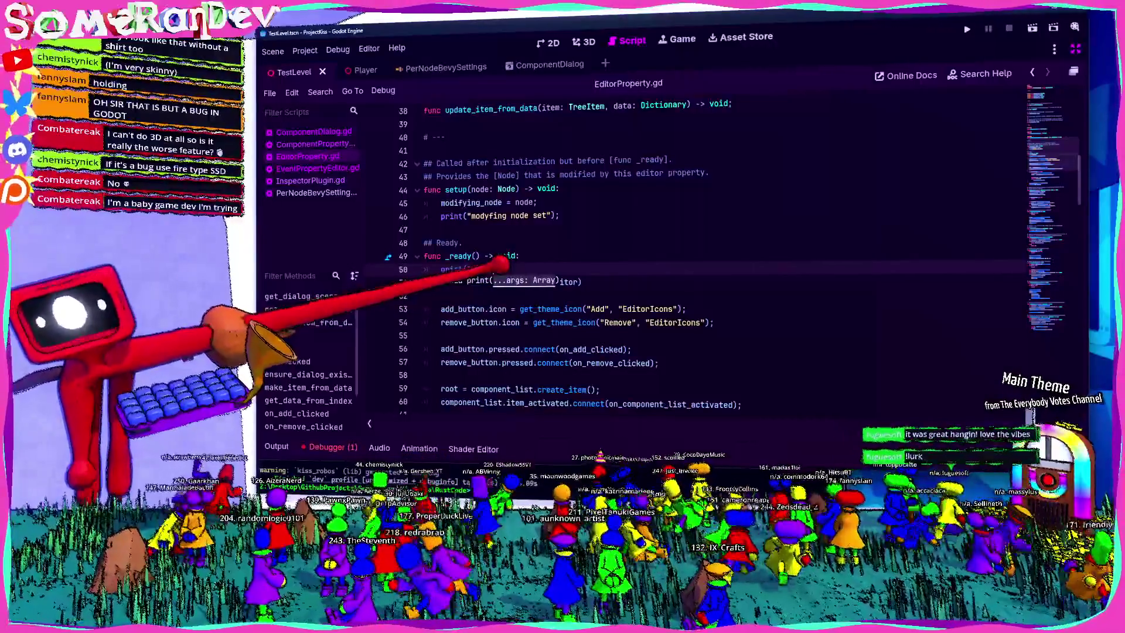
{"action": "key", "text": "End"}
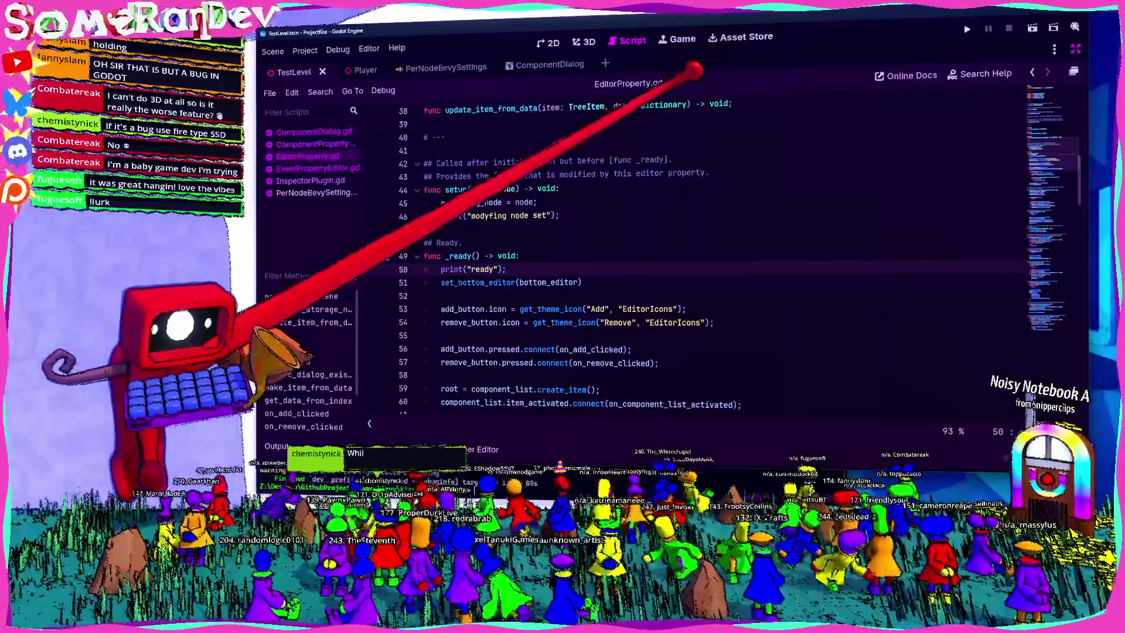
{"action": "mouse_move", "coordinate": [676, 105]}
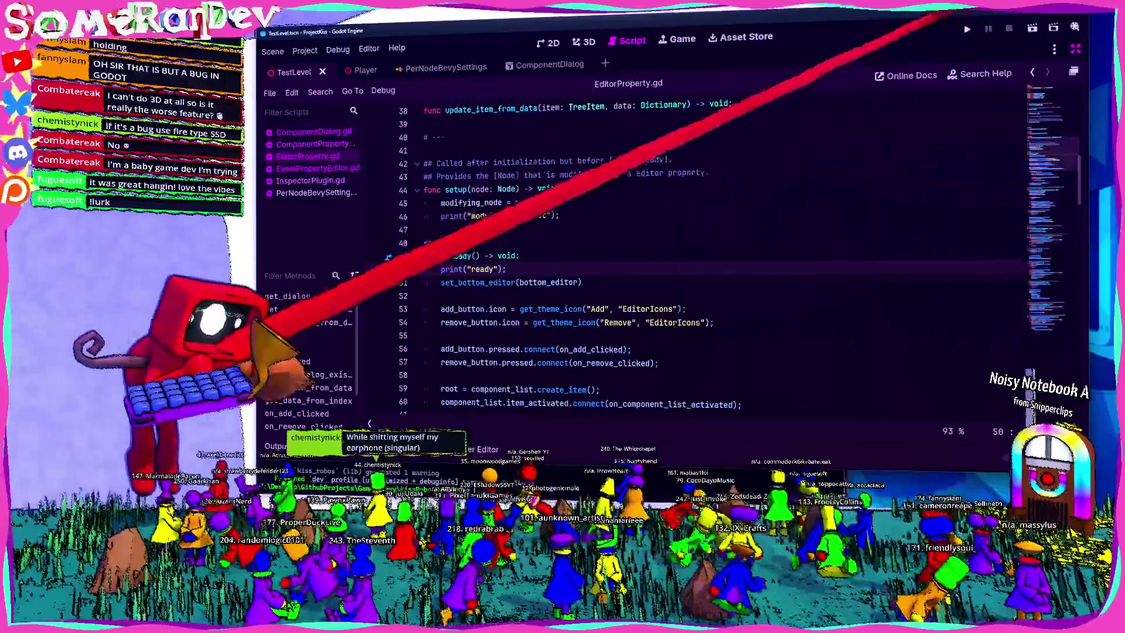
{"action": "key", "text": "ctrl+shift+F11"}
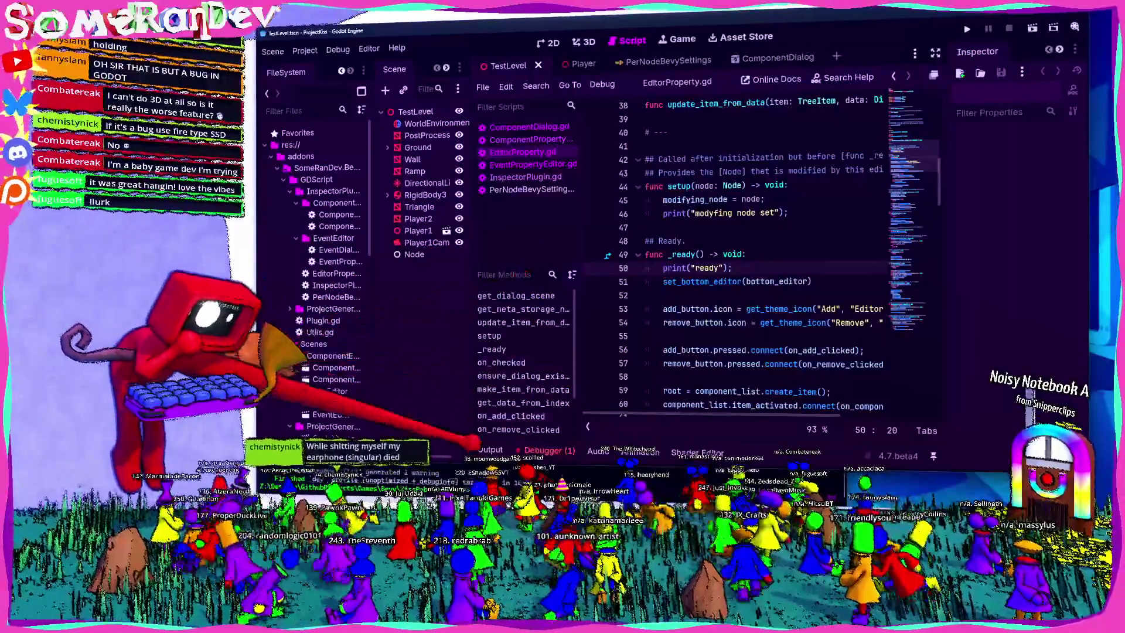
{"action": "left_click", "coordinate": [490, 449]}
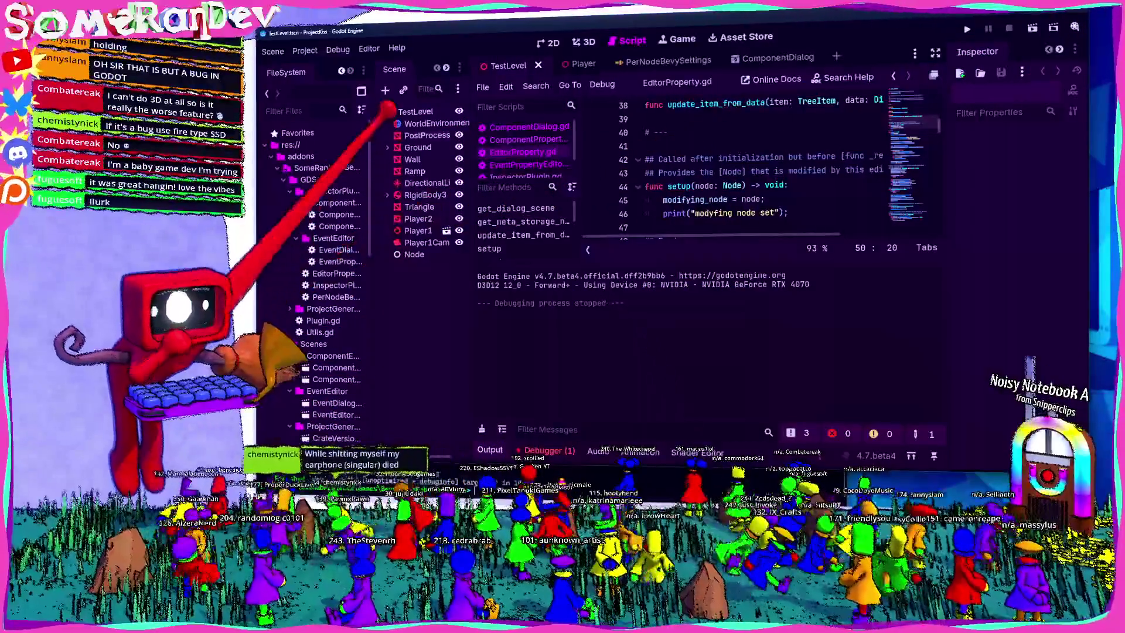
{"action": "left_click", "coordinate": [417, 135]}
{"action": "left_click", "coordinate": [417, 147]}
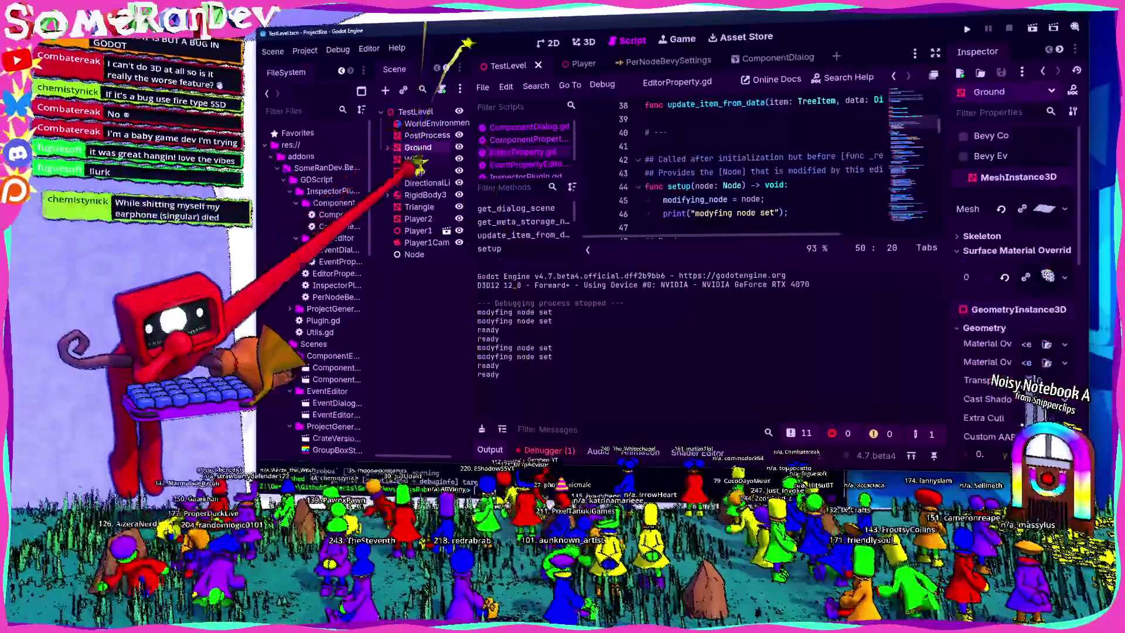
{"action": "left_click", "coordinate": [412, 158]}
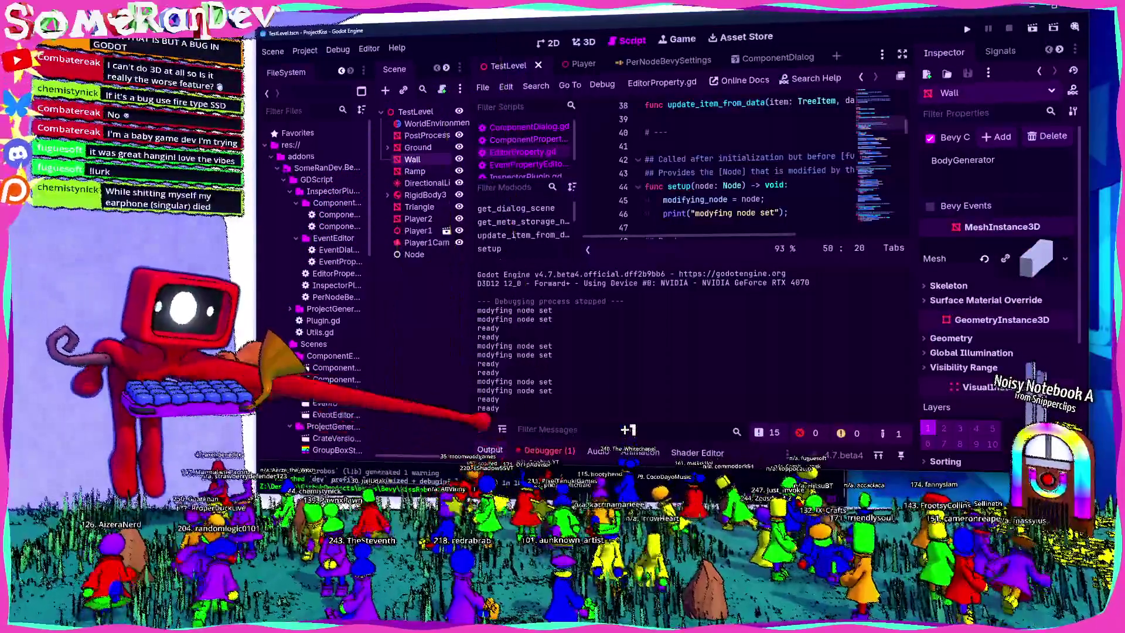
{"action": "left_click", "coordinate": [425, 195]}
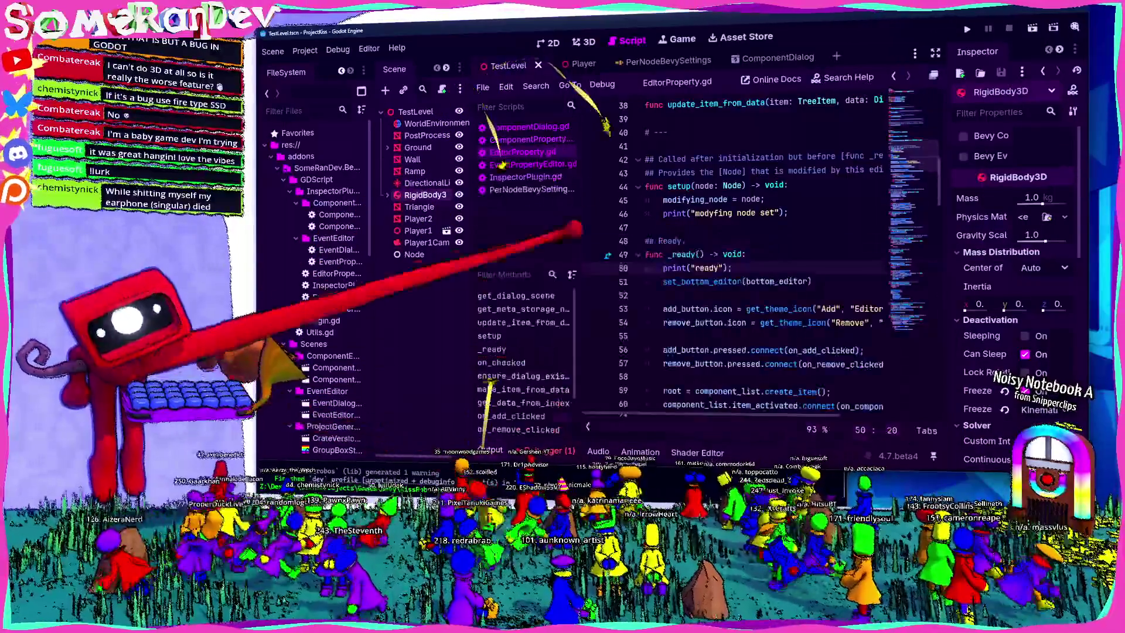
{"action": "left_click", "coordinate": [935, 52]}
{"action": "left_click_drag", "start_coordinate": [505, 269], "coordinate": [410, 269]}
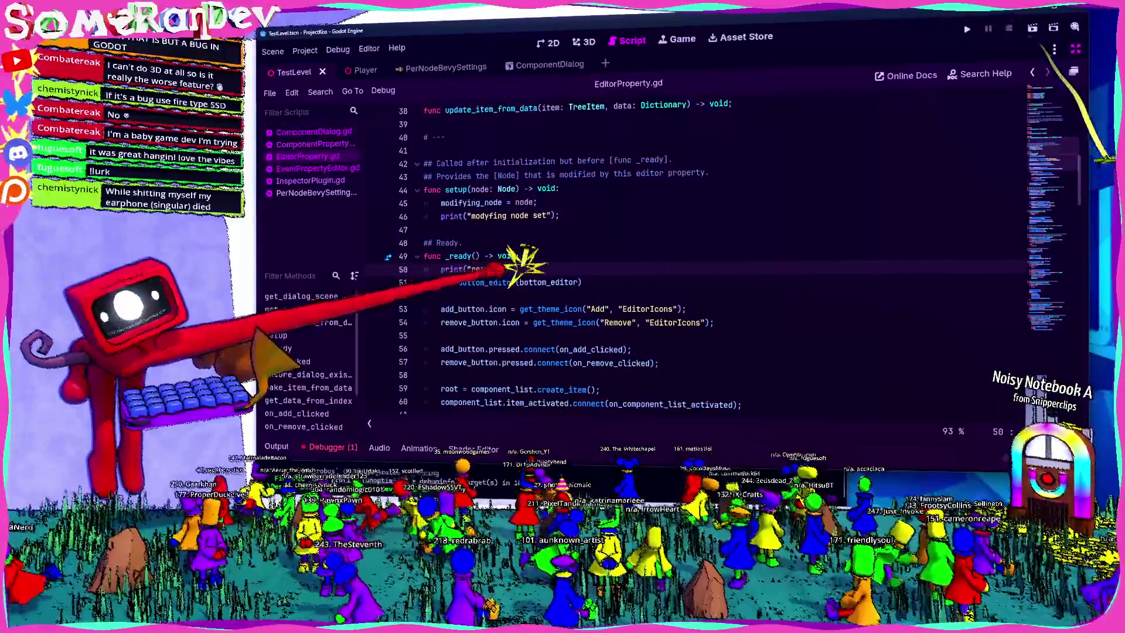
{"action": "key", "text": "BackSpace"}
Delete the debug print line from setup(), save, and highlight metadata_node on line 27.
{"action": "key", "text": "BackSpace"}
{"action": "left_click_drag", "start_coordinate": [560, 216], "coordinate": [542, 203]}
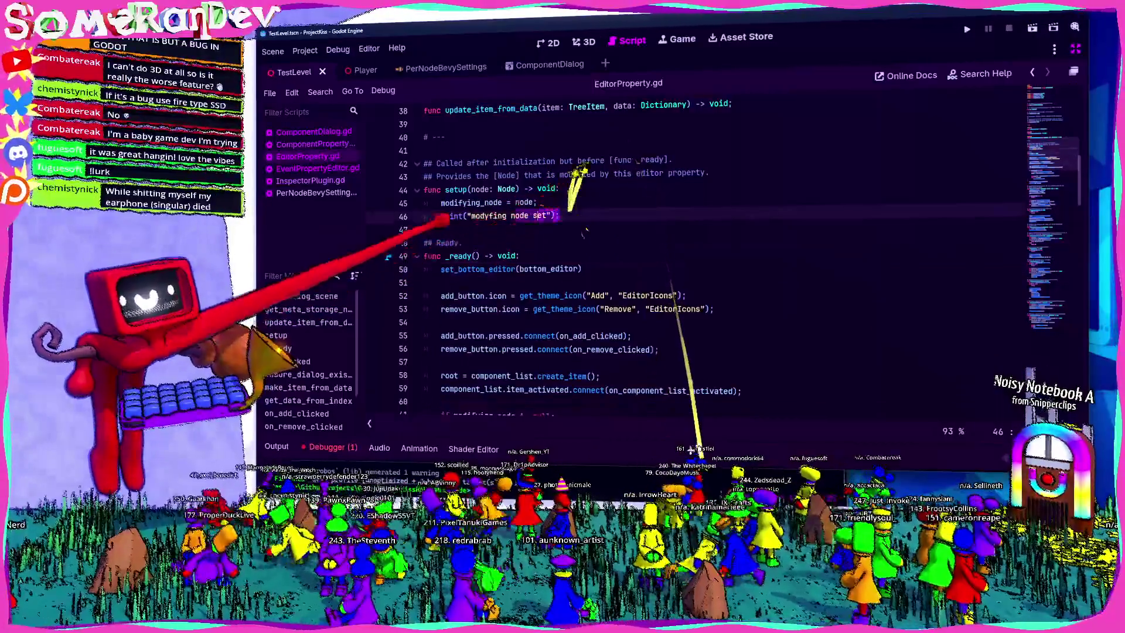
{"action": "key", "text": "BackSpace"}
{"action": "key", "text": "ctrl+s"}
{"action": "scroll", "coordinate": [673, 261], "scroll_direction": "up", "scroll_amount": 3}
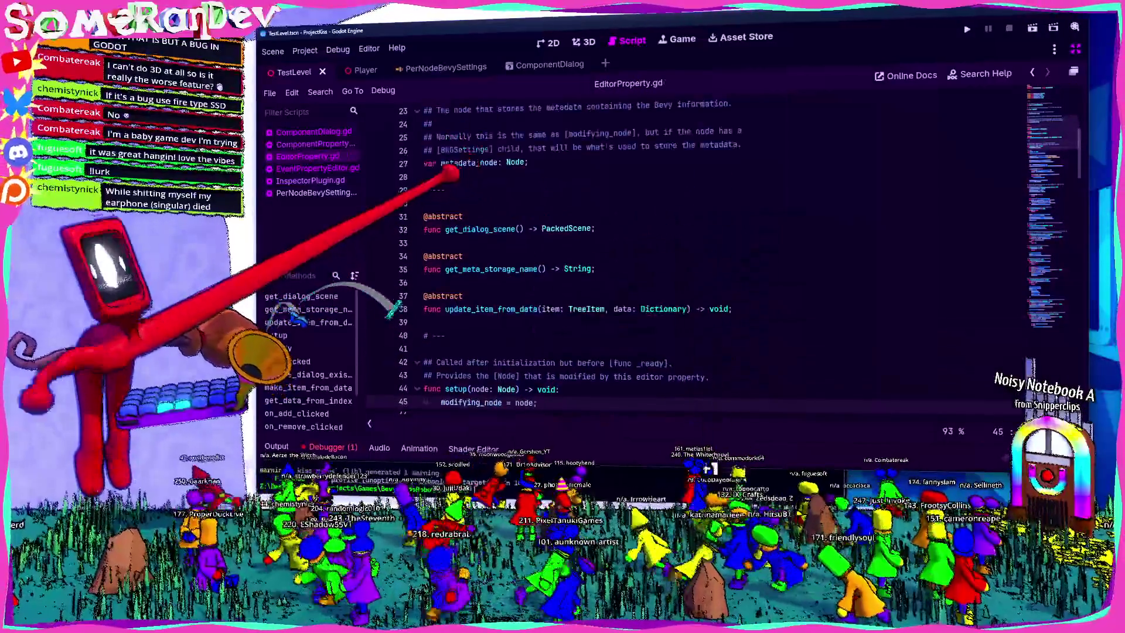
{"action": "double_click", "coordinate": [469, 202]}
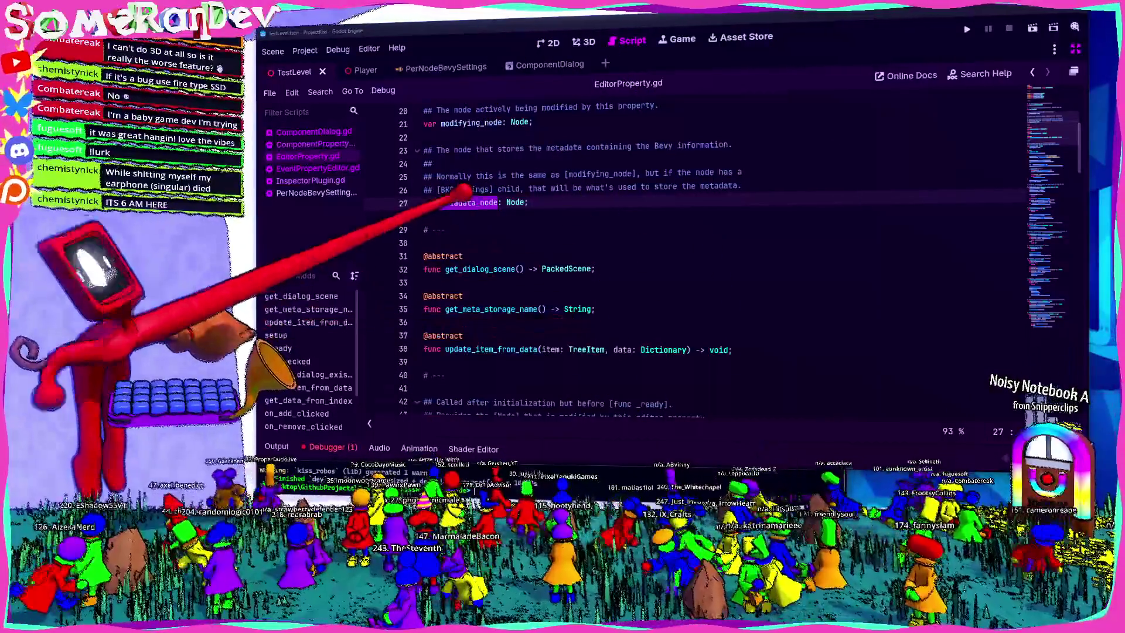
{"action": "scroll", "coordinate": [644, 264], "scroll_direction": "down", "scroll_amount": 5}
{"action": "scroll", "coordinate": [644, 264], "scroll_direction": "down", "scroll_amount": 5}
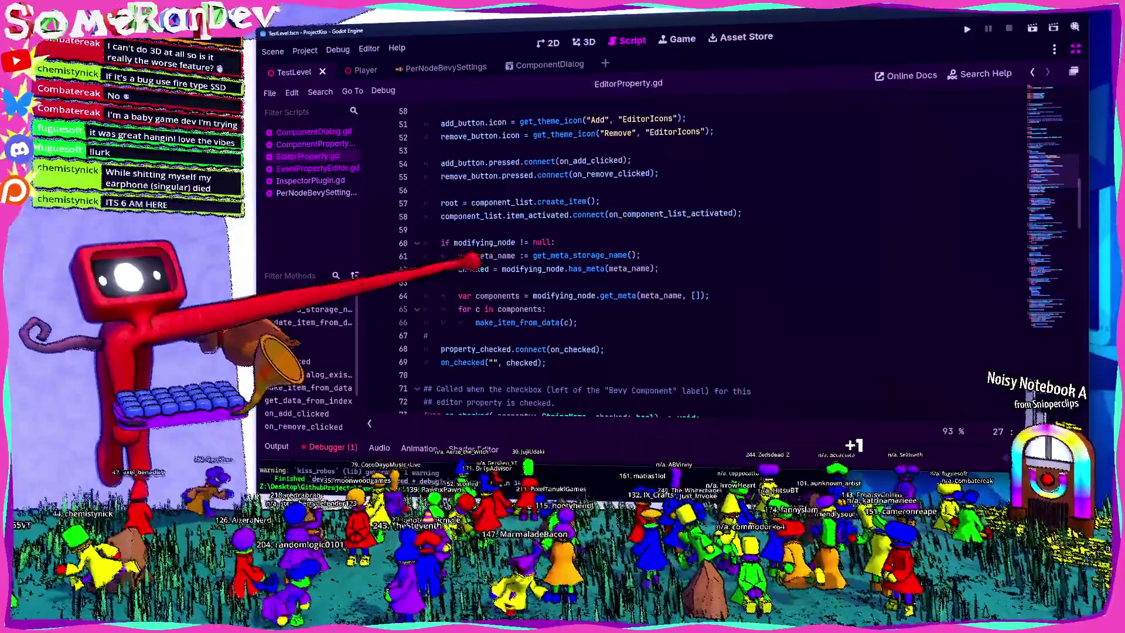
{"action": "mouse_move", "coordinate": [460, 269]}
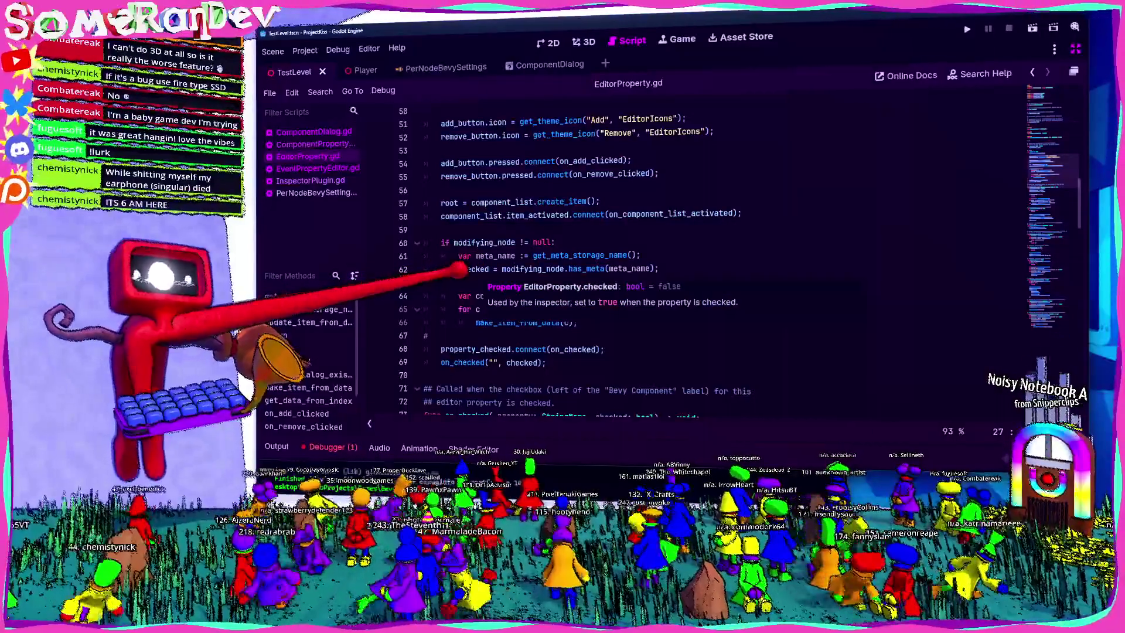
{"action": "scroll", "coordinate": [513, 251], "scroll_direction": "up", "scroll_amount": 1}
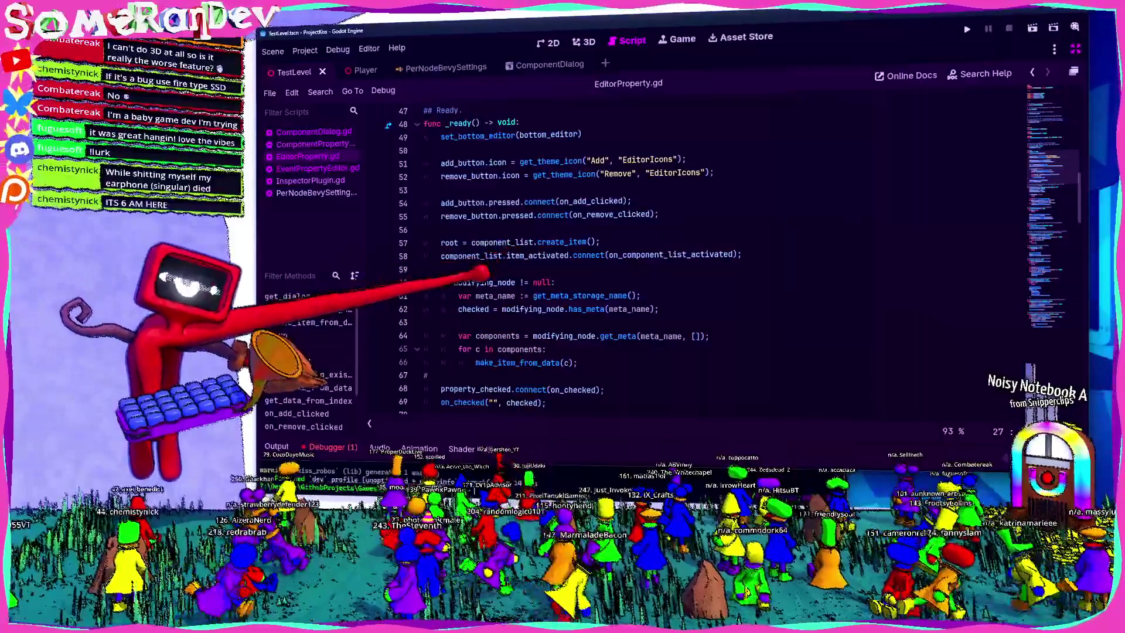
{"action": "double_click", "coordinate": [486, 283]}
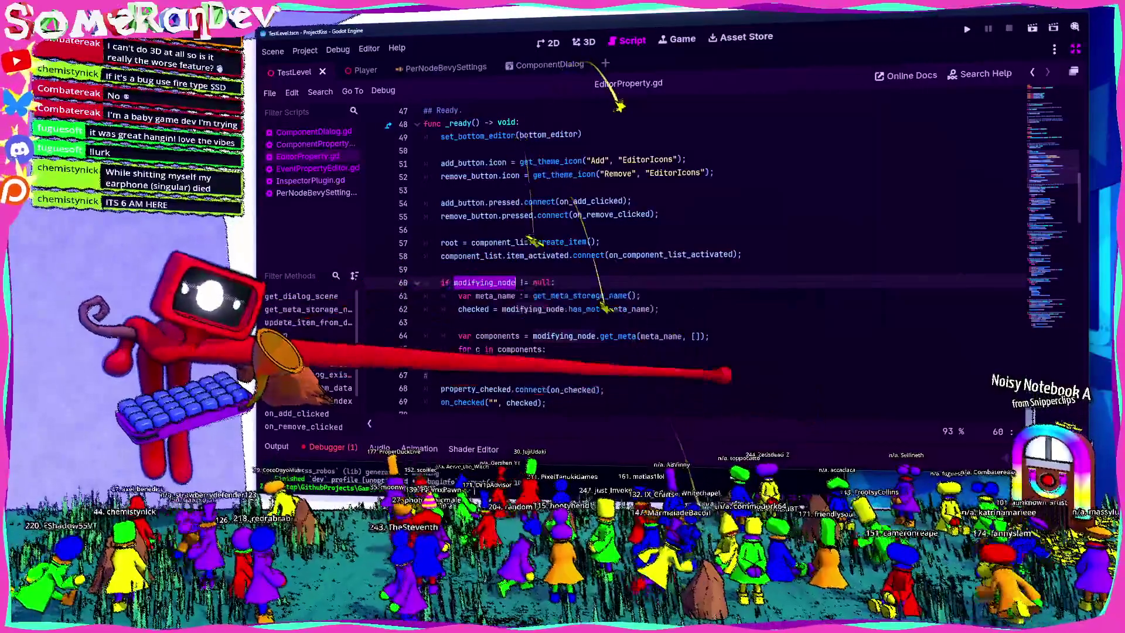
{"action": "double_click", "coordinate": [472, 309]}
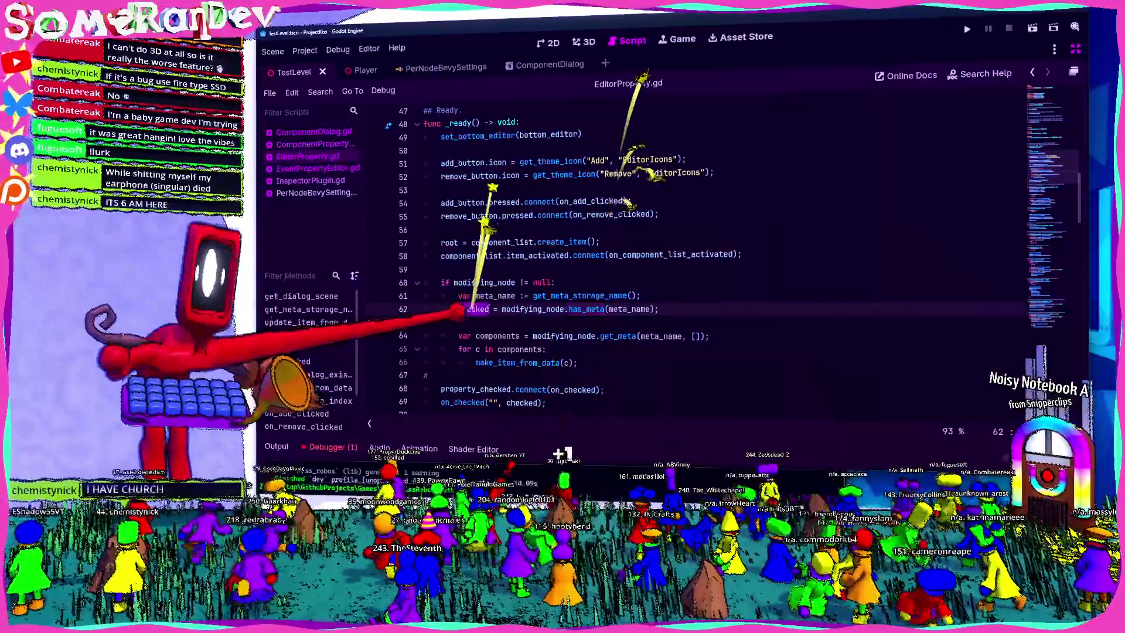
{"action": "scroll", "coordinate": [586, 252], "scroll_direction": "up", "scroll_amount": 5}
{"action": "scroll", "coordinate": [487, 320], "scroll_direction": "up", "scroll_amount": 10}
{"action": "scroll", "coordinate": [483, 322], "scroll_direction": "down", "scroll_amount": 15}
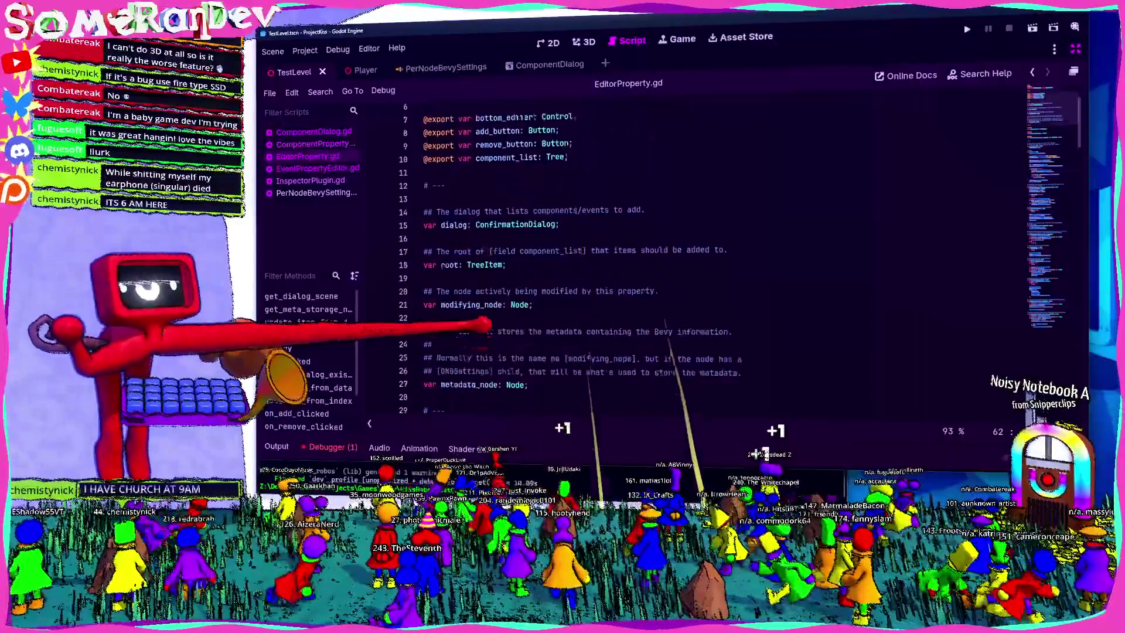
{"action": "scroll", "coordinate": [486, 319], "scroll_direction": "down", "scroll_amount": 6}
{"action": "scroll", "coordinate": [586, 325], "scroll_direction": "up", "scroll_amount": 4}
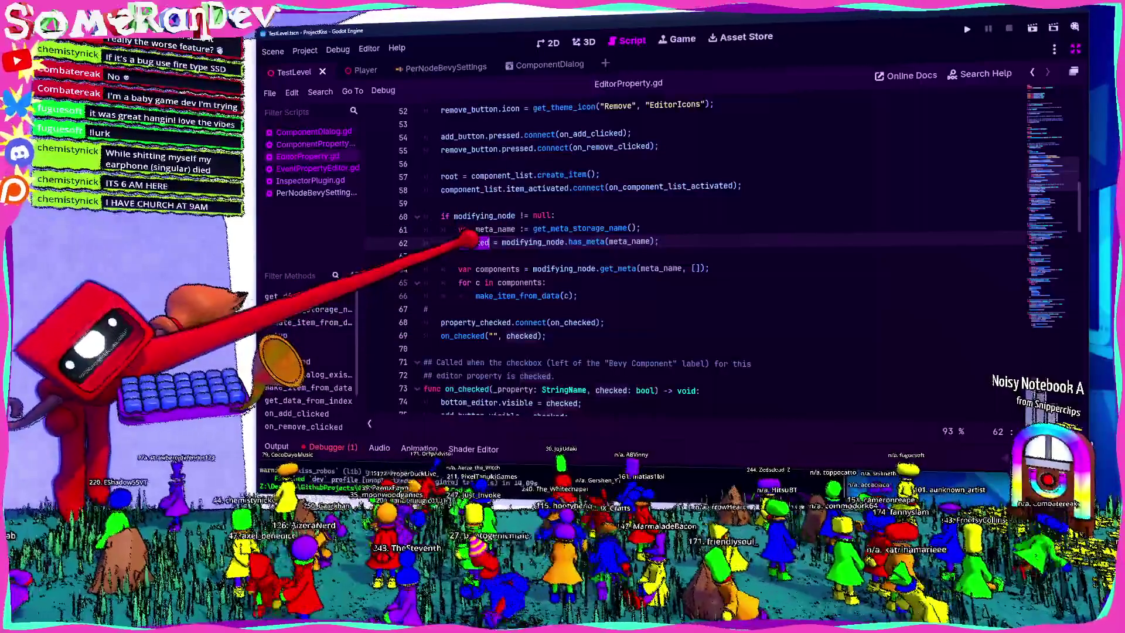
{"action": "mouse_move", "coordinate": [475, 241]}
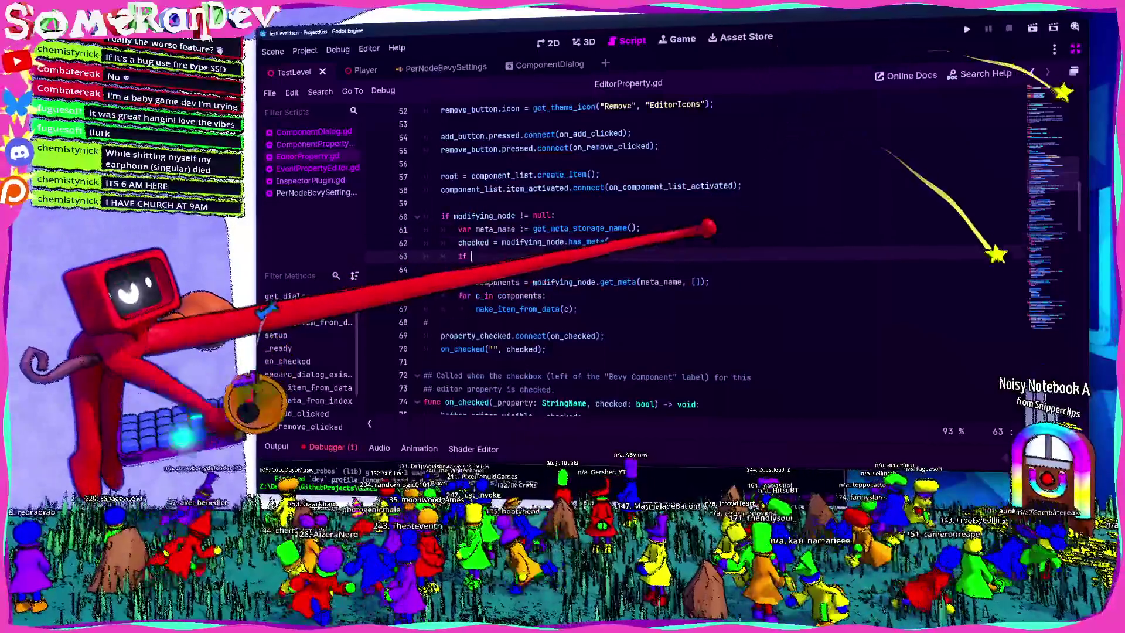
Add 'if !checked:' after line 62 and begin 'metadata_node' on an indented line beneath it.
{"action": "key", "text": "End"}
{"action": "key", "text": "Return"}
{"action": "type", "text": "if !"}
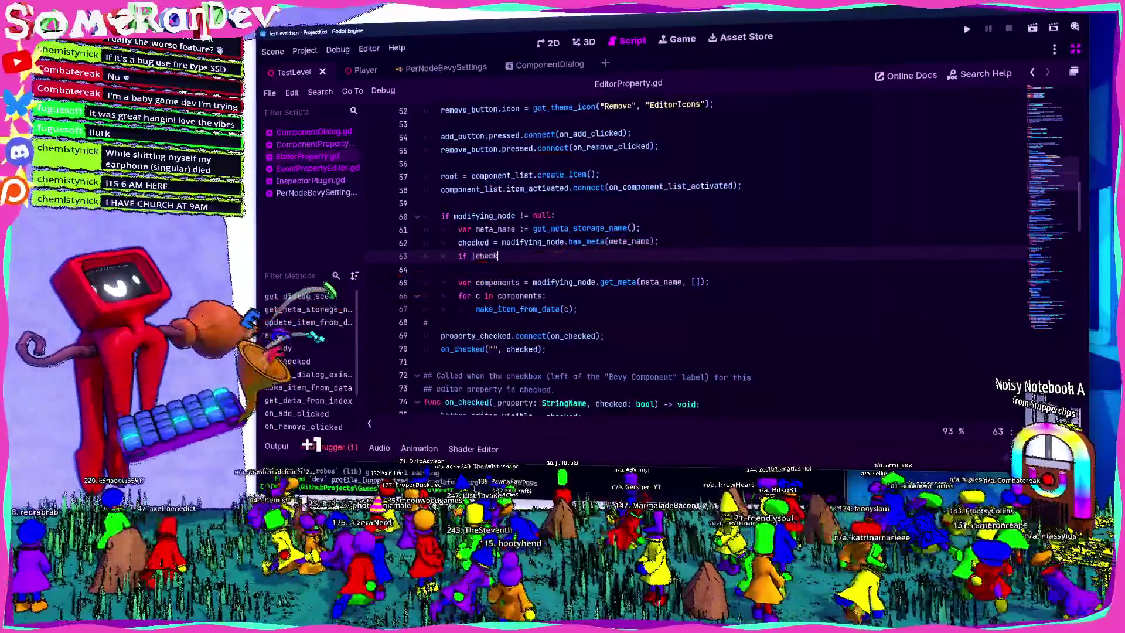
{"action": "type", "text": "checked:"}
{"action": "key", "text": "Return"}
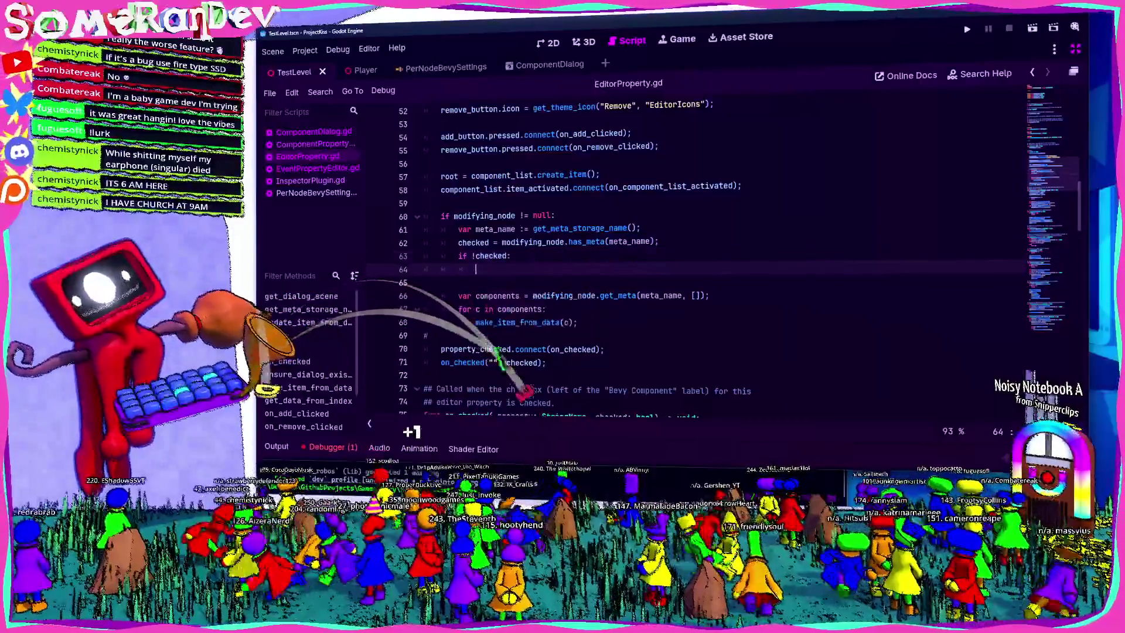
{"action": "type", "text": "metadata_node"}
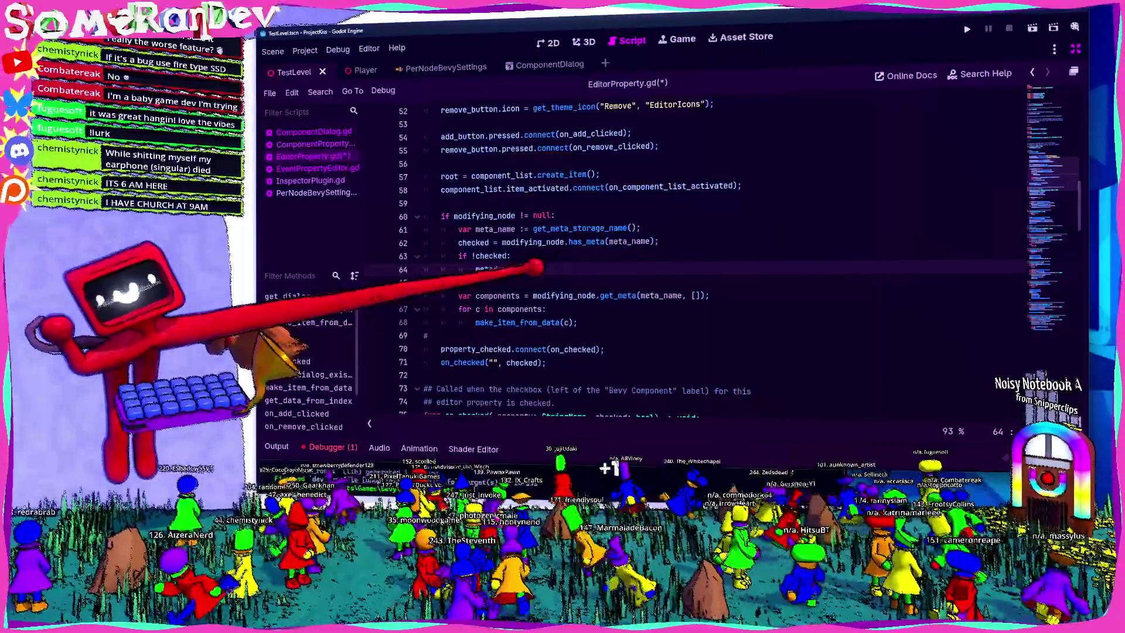
{"action": "scroll", "coordinate": [586, 234], "scroll_direction": "up", "scroll_amount": 1}
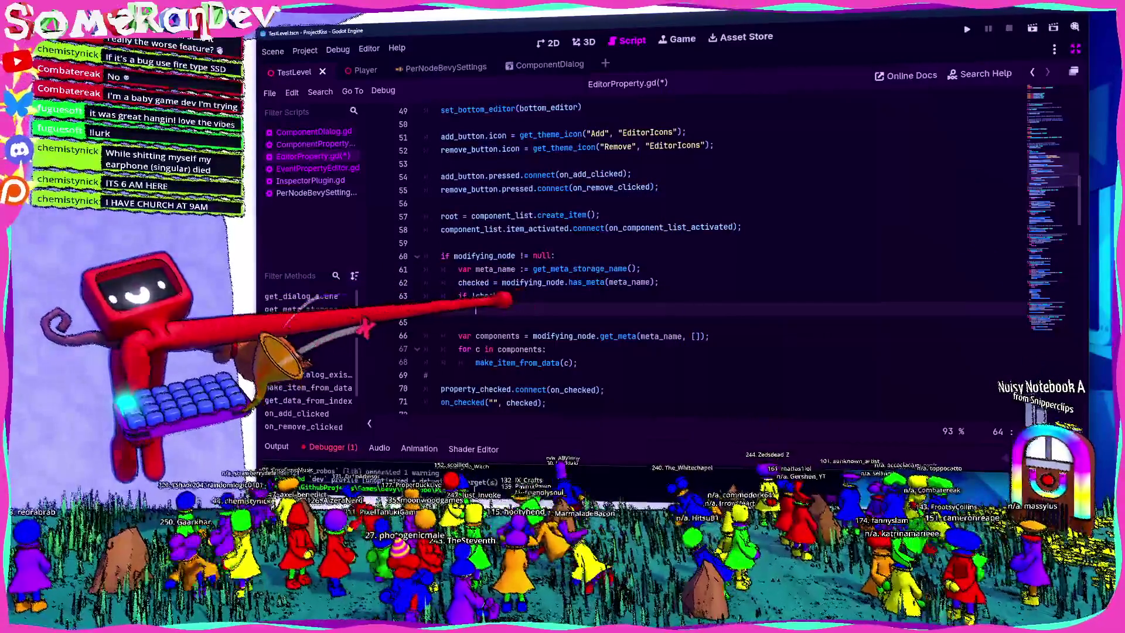
Move the metadata_node line into setup() as 'metadata_node = node;' and save.
{"action": "key", "text": "ctrl+x"}
{"action": "scroll", "coordinate": [586, 234], "scroll_direction": "up", "scroll_amount": 5}
{"action": "left_click", "coordinate": [536, 255]}
{"action": "key", "text": "ctrl+v"}
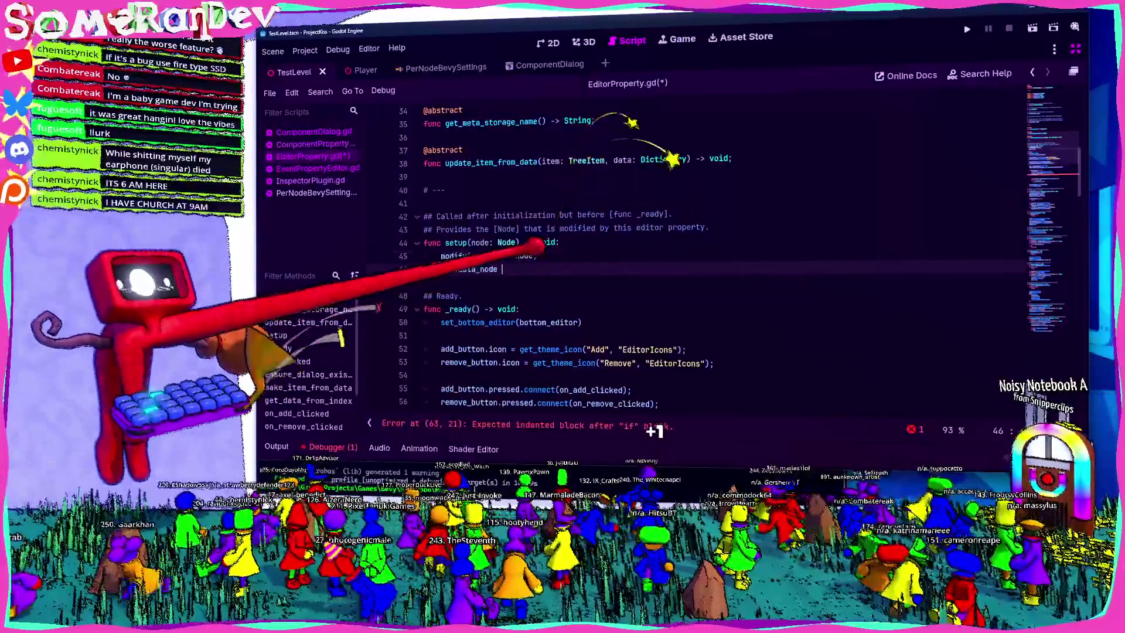
{"action": "type", "text": "= node;"}
{"action": "key", "text": "ctrl+s"}
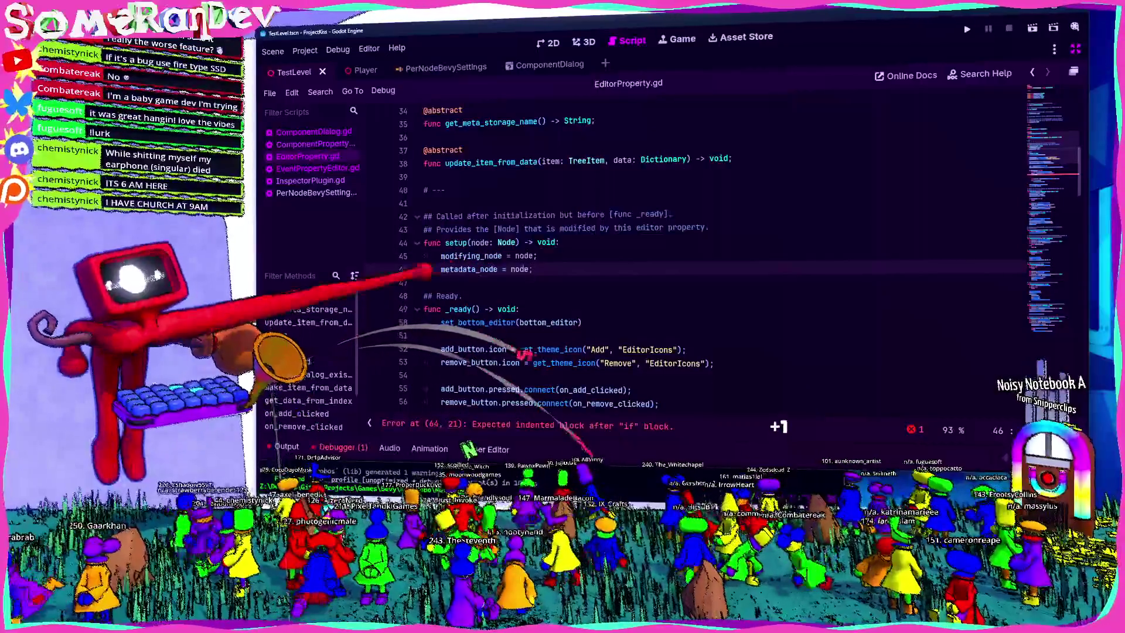
Delete that metadata_node assignment from setup() and return to the empty if !checked: line.
{"action": "key", "text": "shift+Home"}
{"action": "key", "text": "shift+Home"}
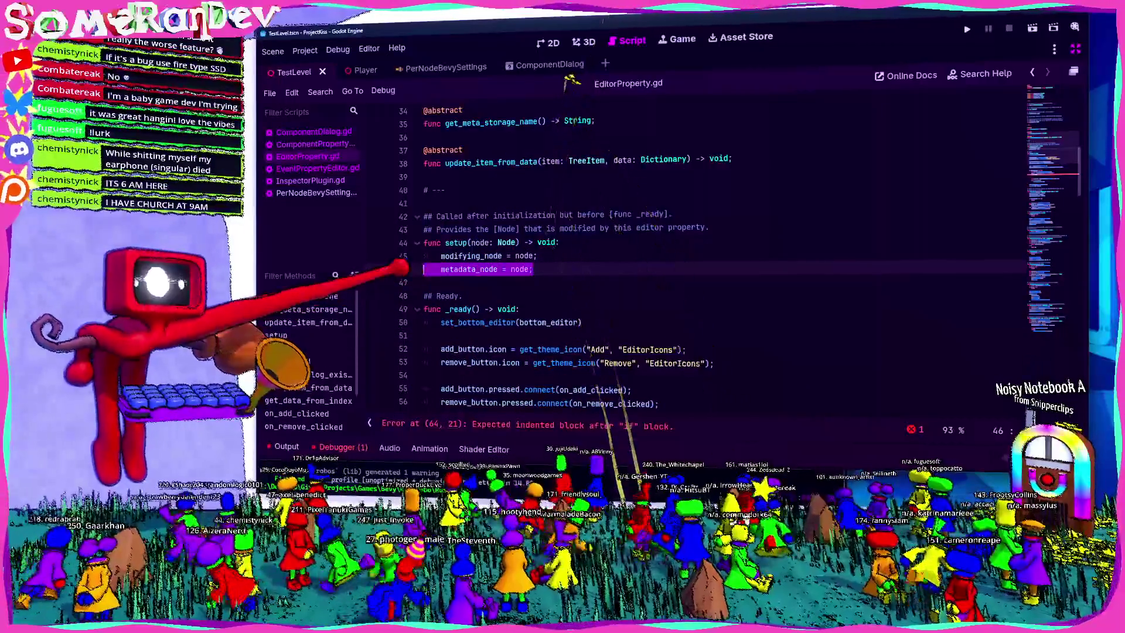
{"action": "key", "text": "ctrl+x"}
{"action": "key", "text": "BackSpace"}
{"action": "scroll", "coordinate": [644, 264], "scroll_direction": "down", "scroll_amount": 5}
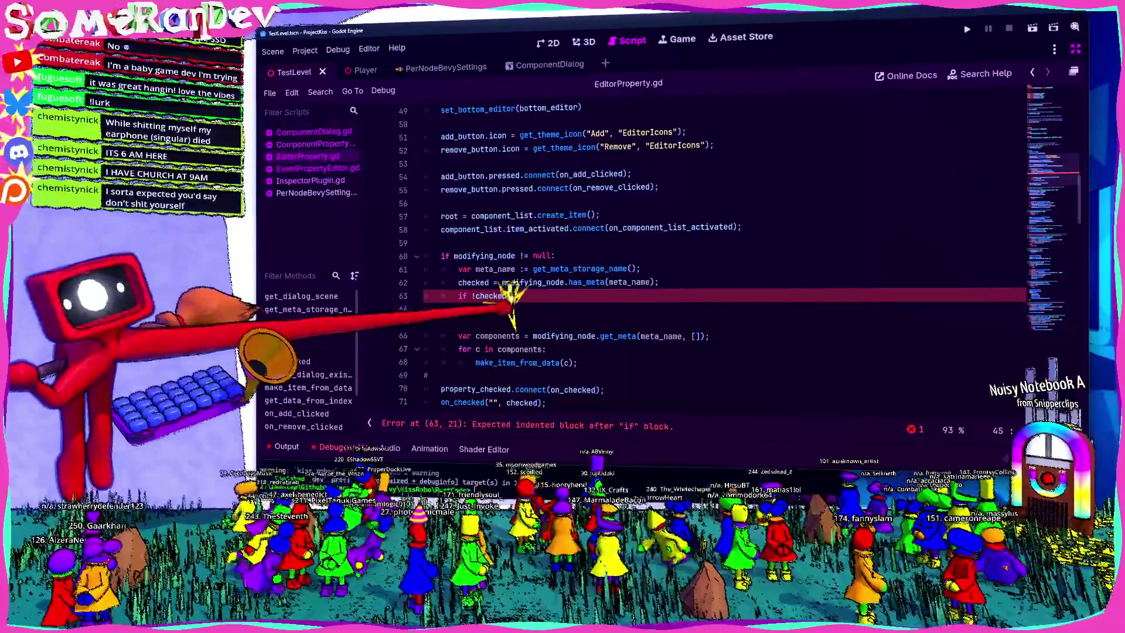
{"action": "left_click", "coordinate": [516, 309]}
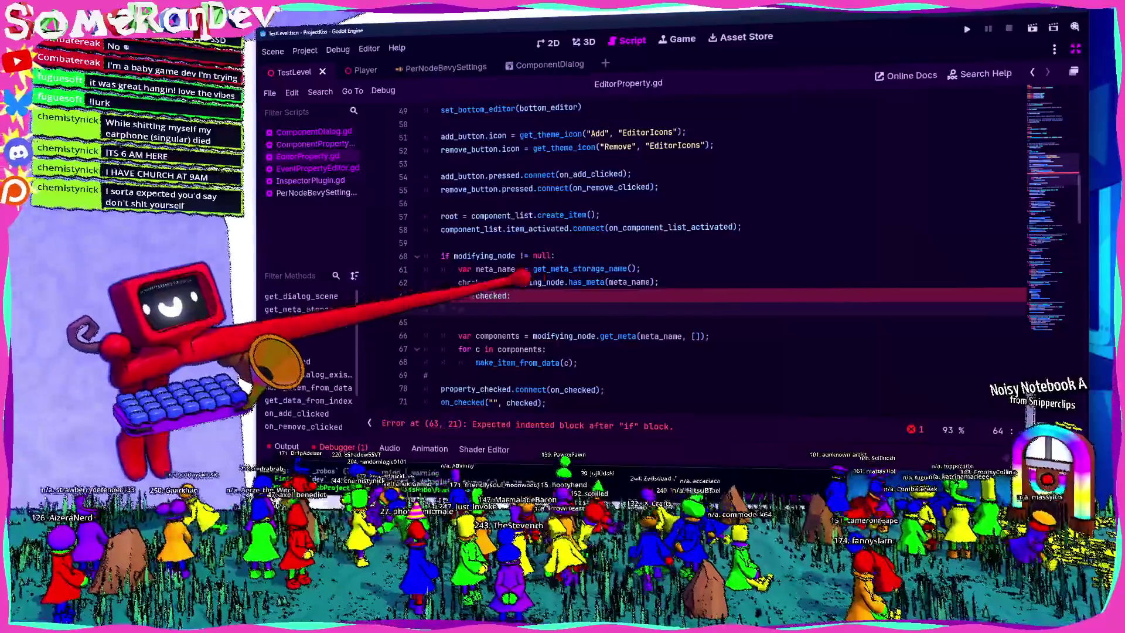
{"action": "scroll", "coordinate": [645, 257], "scroll_direction": "up", "scroll_amount": 10}
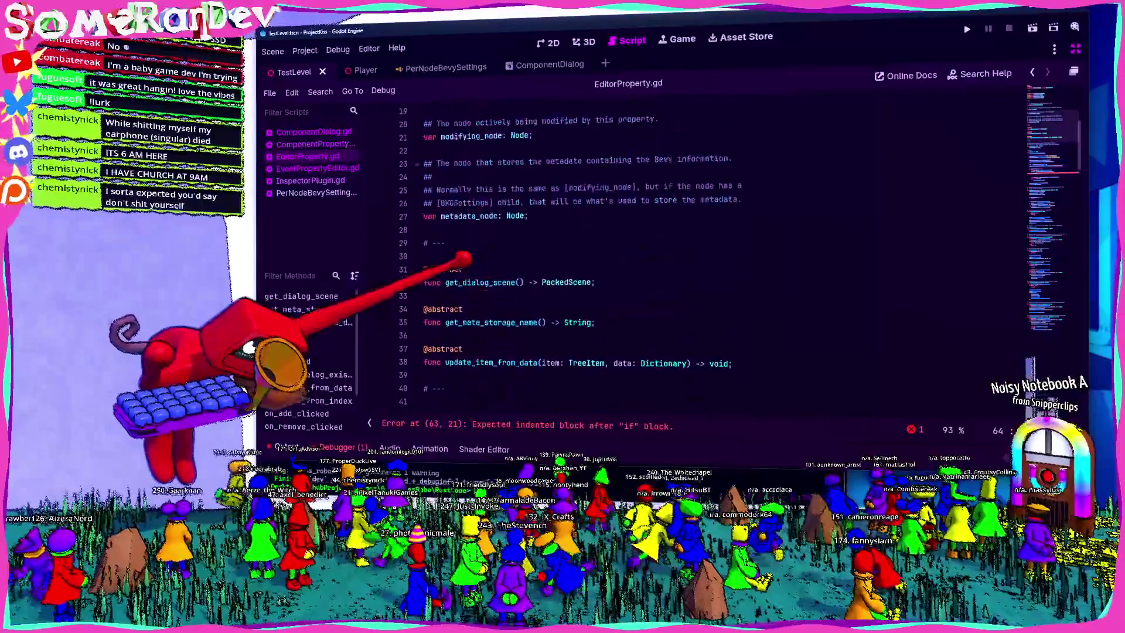
Type 'metadata_node' on a new indented line under if !checked:.
{"action": "double_click", "coordinate": [469, 216]}
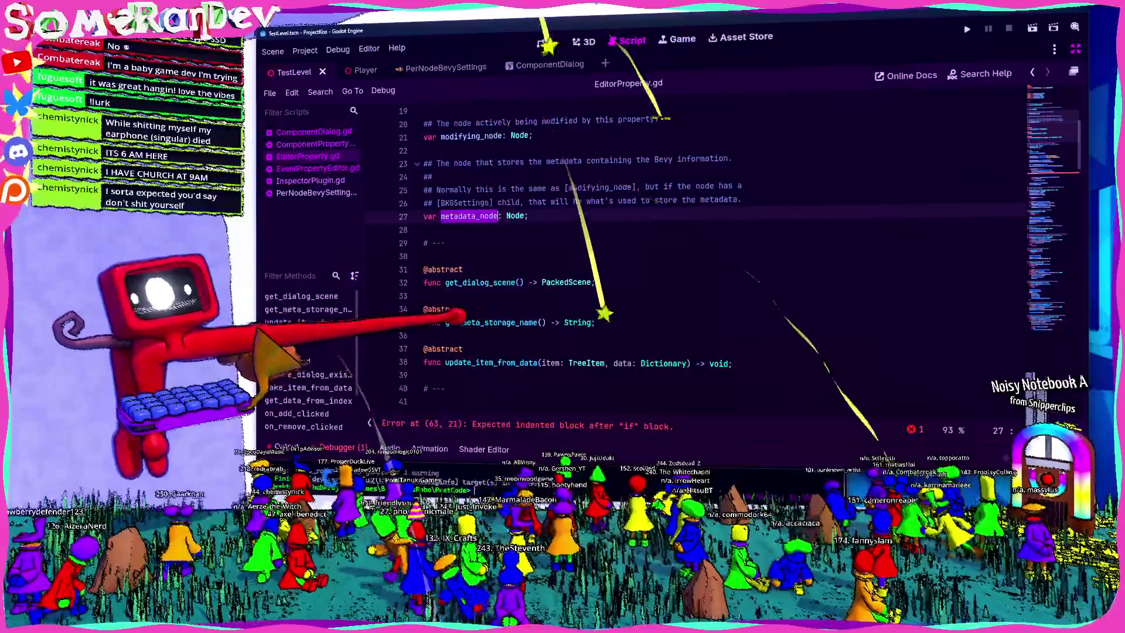
{"action": "scroll", "coordinate": [644, 257], "scroll_direction": "down", "scroll_amount": 10}
{"action": "key", "text": "Return"}
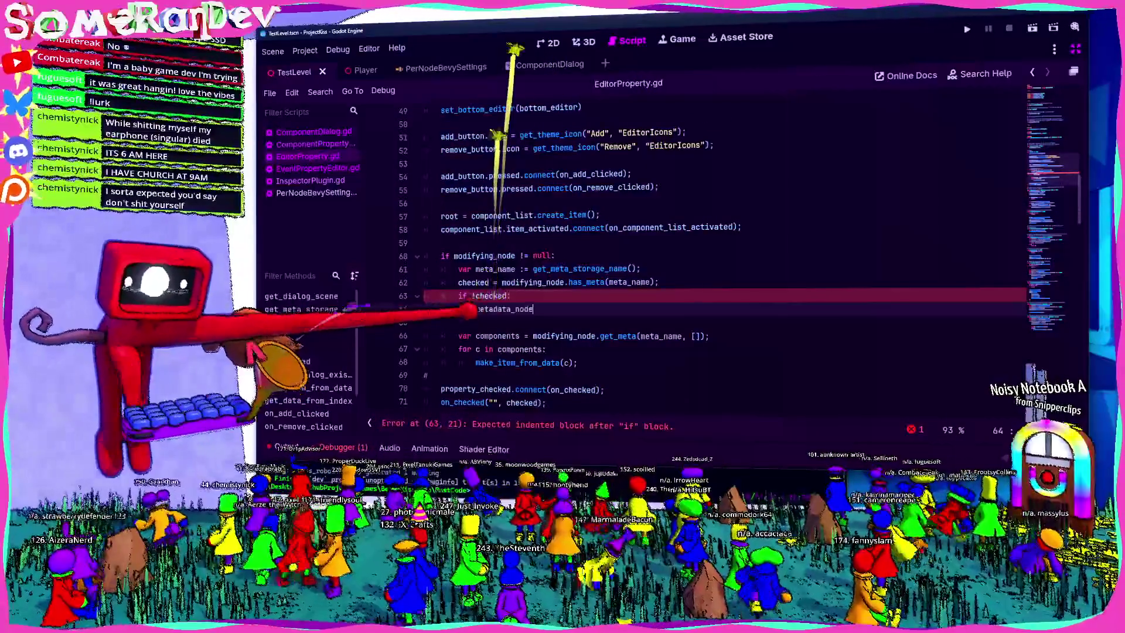
{"action": "type", "text": "metadata_node"}
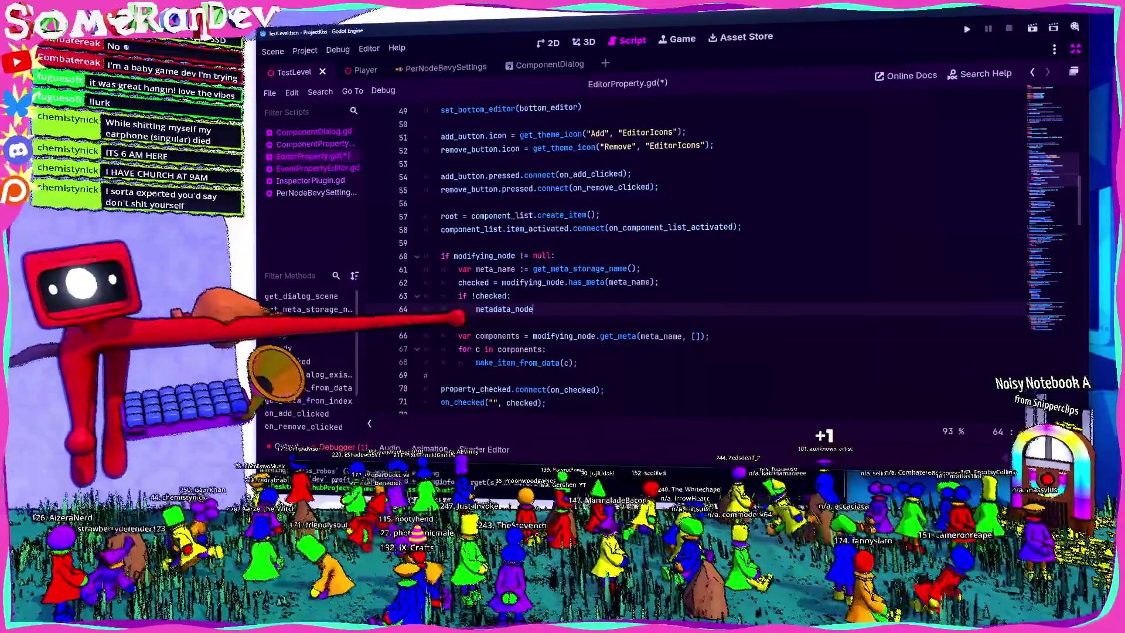
Highlight modifying_node, checked and metadata_node on lines 62 and 64 to compare their uses.
{"action": "double_click", "coordinate": [532, 281]}
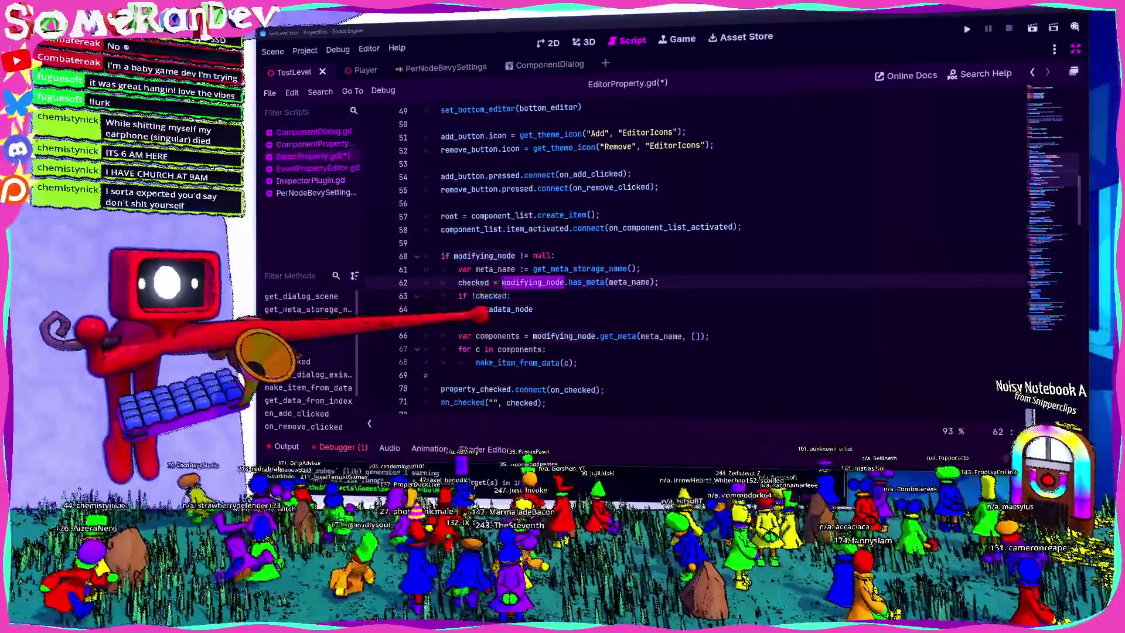
{"action": "double_click", "coordinate": [525, 308]}
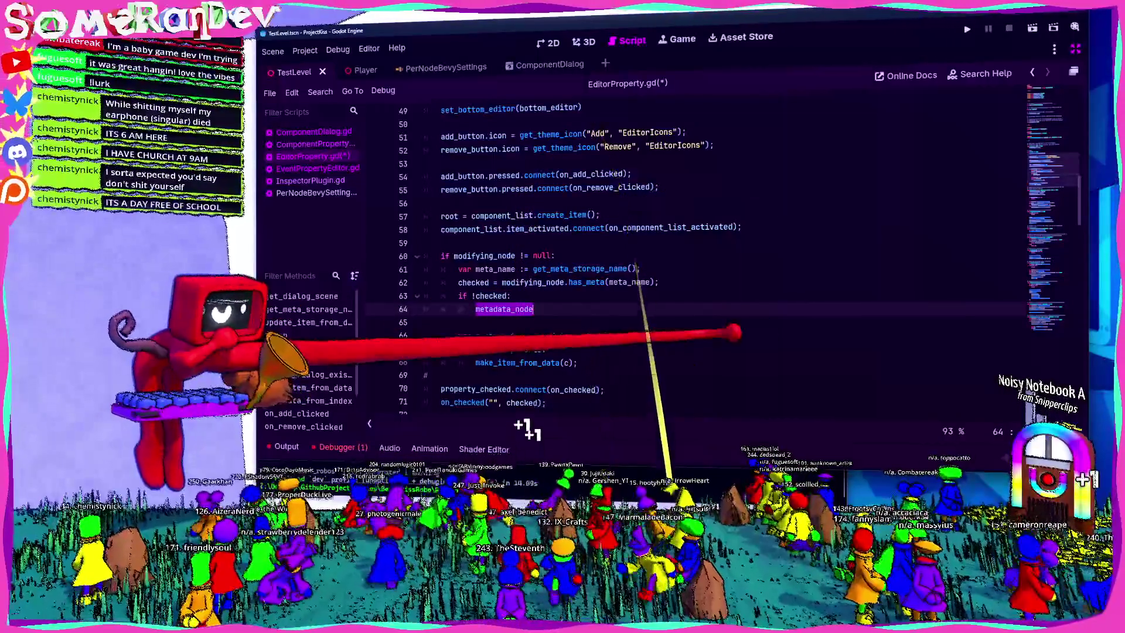
{"action": "double_click", "coordinate": [531, 282]}
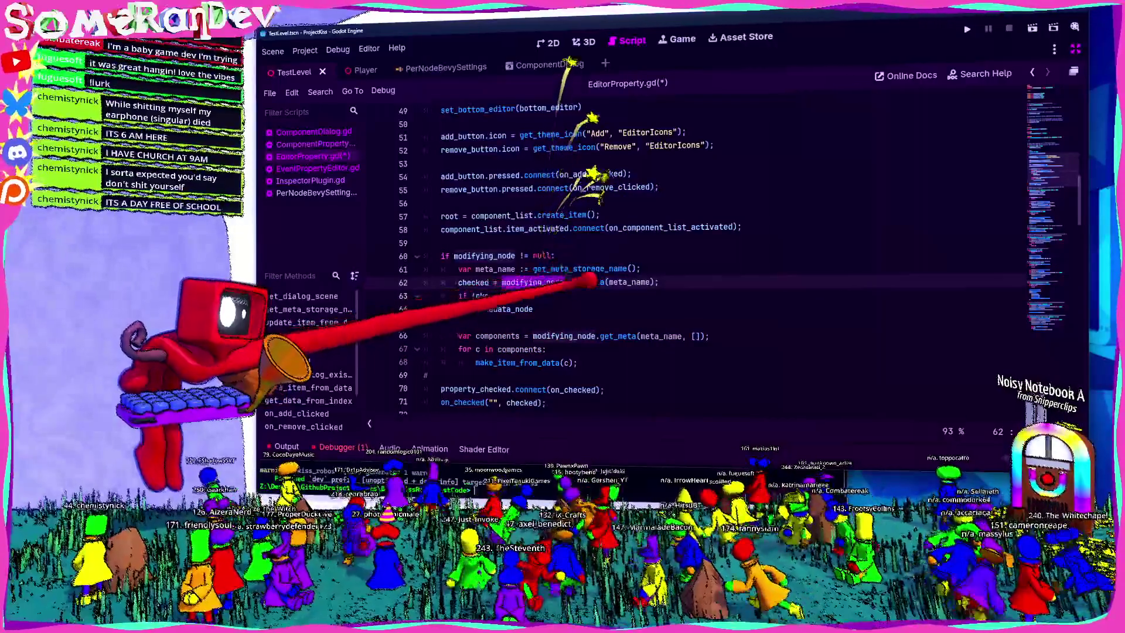
{"action": "double_click", "coordinate": [473, 282]}
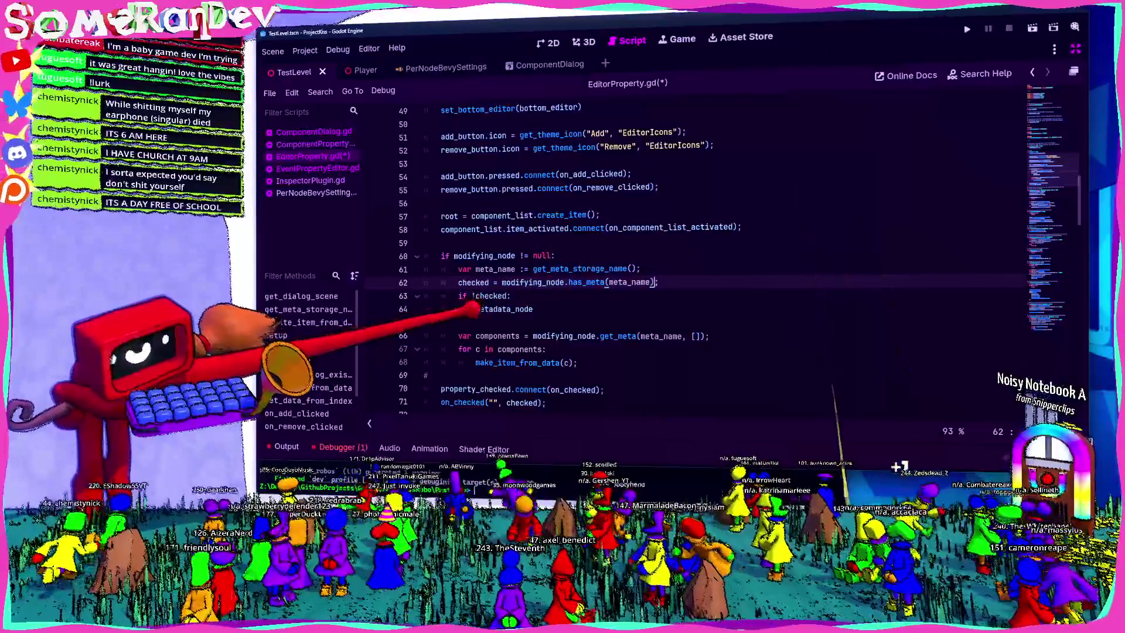
{"action": "double_click", "coordinate": [507, 309]}
{"action": "scroll", "coordinate": [509, 328], "scroll_direction": "up", "scroll_amount": 7}
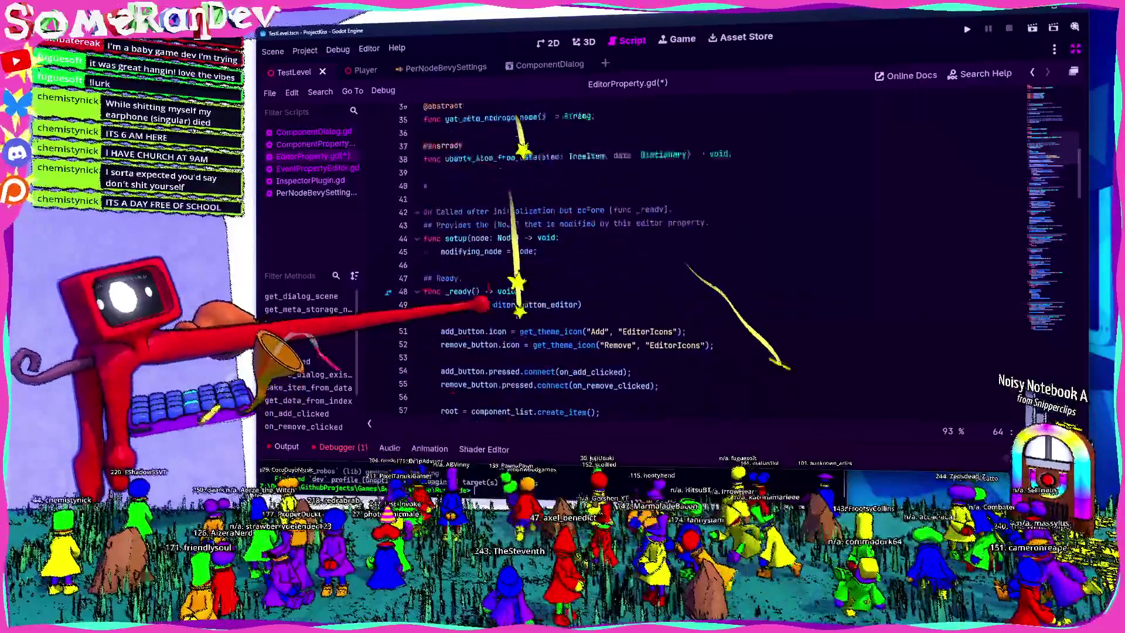
Add 'metadata_node = null' in setup, save, and replace two modifying_node uses with metadata_node.
{"action": "left_click", "coordinate": [539, 336]}
{"action": "key", "text": "Return"}
{"action": "type", "text": "metadata_node = nu"}
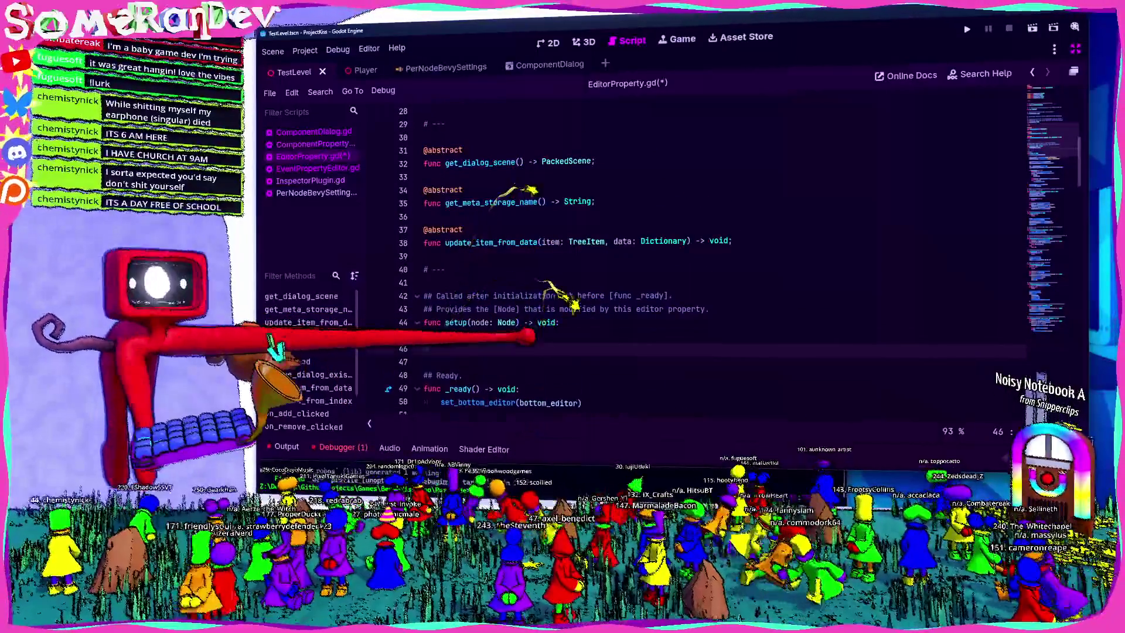
{"action": "type", "text": "ll"}
{"action": "key", "text": "ctrl+s"}
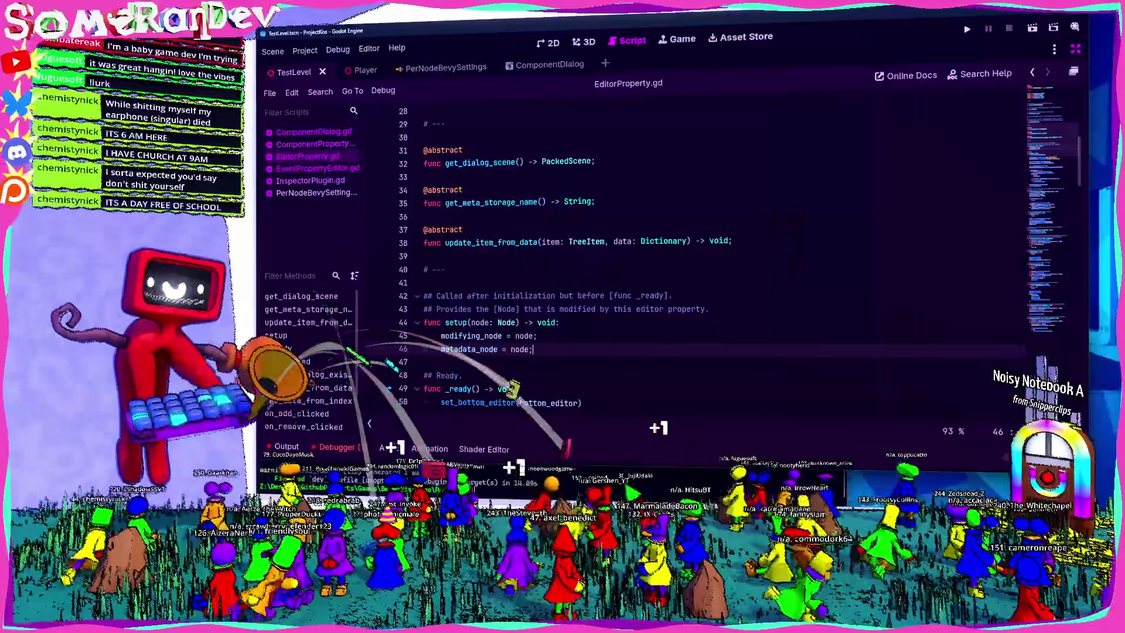
{"action": "scroll", "coordinate": [645, 264], "scroll_direction": "down", "scroll_amount": 7}
{"action": "double_click", "coordinate": [483, 269]}
{"action": "type", "text": "metadata_node"}
{"action": "double_click", "coordinate": [530, 295]}
{"action": "type", "text": "metadata_node"}
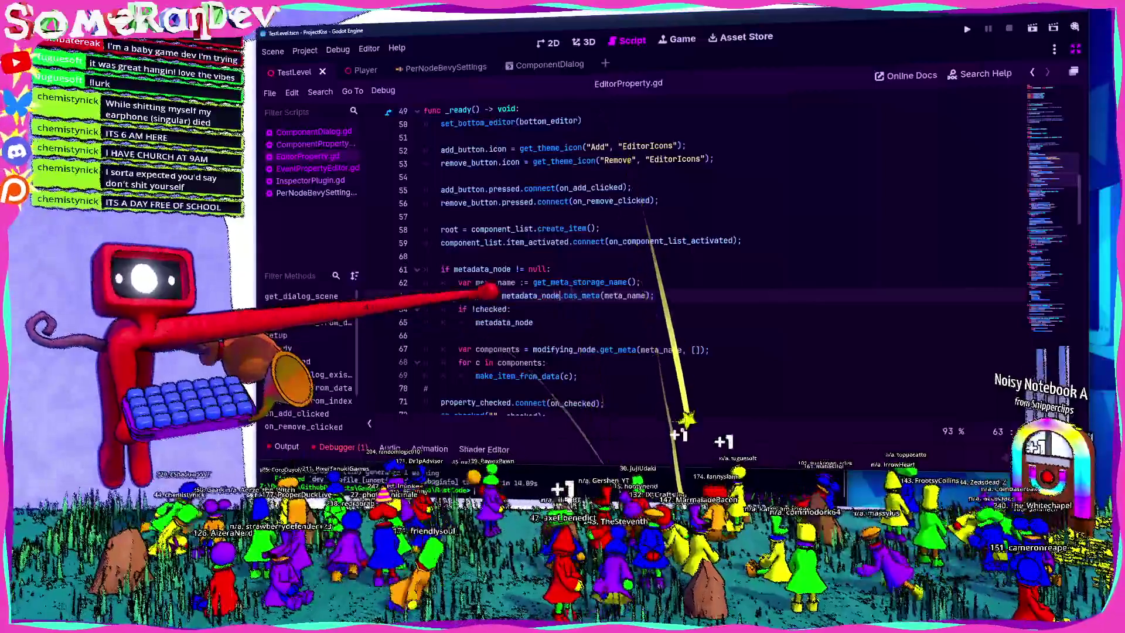
Under if !checked:, start a for-loop over modifying_node.get_children().
{"action": "left_click", "coordinate": [523, 312]}
{"action": "key", "text": "Return"}
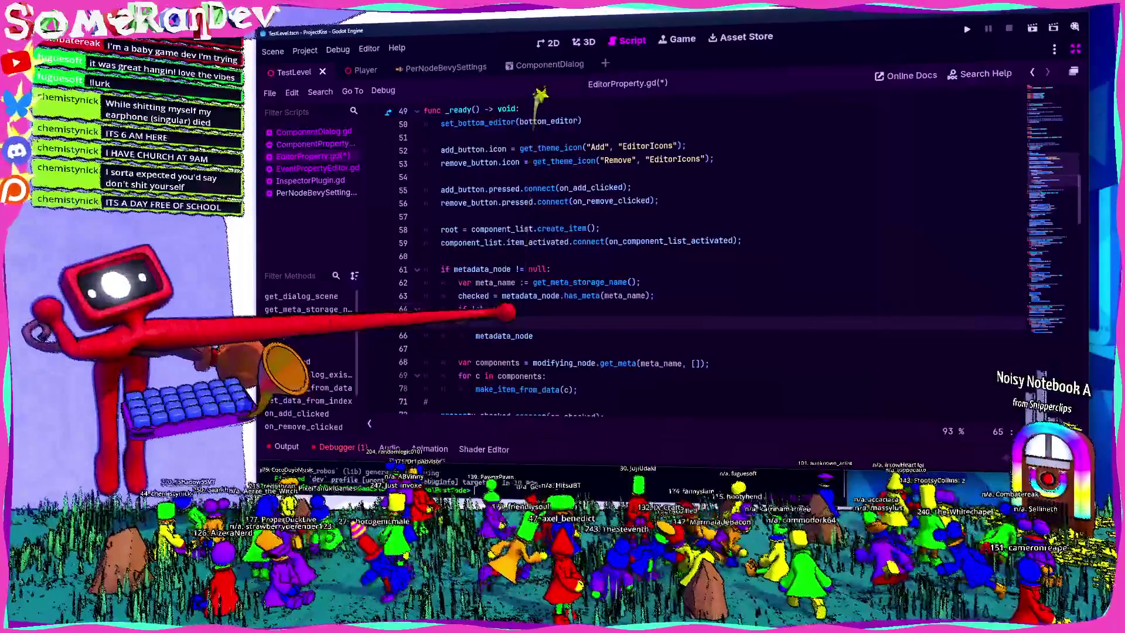
{"action": "type", "text": "for child in m"}
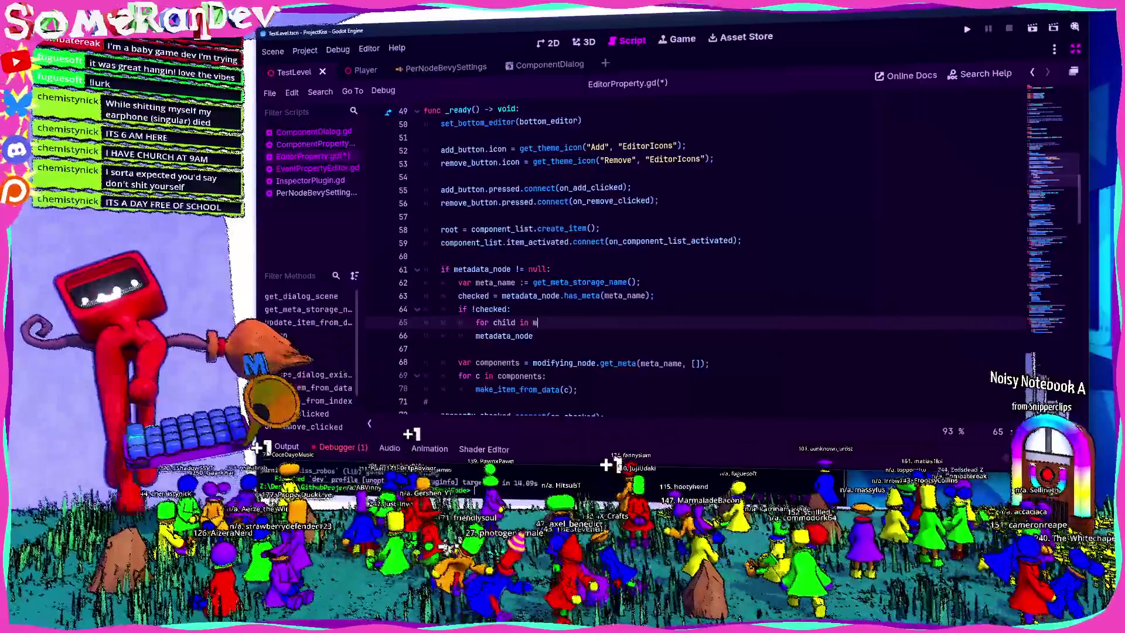
{"action": "key", "text": "Return"}
{"action": "type", "text": ".childre"}
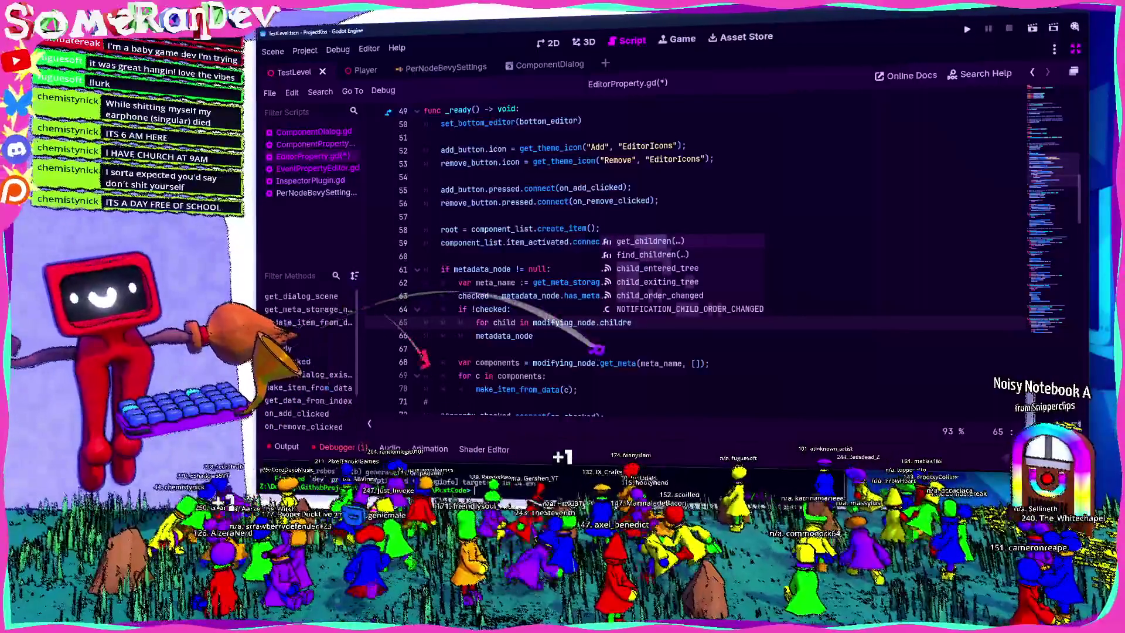
{"action": "key", "text": "Return"}
{"action": "type", "text": ":"}
{"action": "key", "text": "Return"}
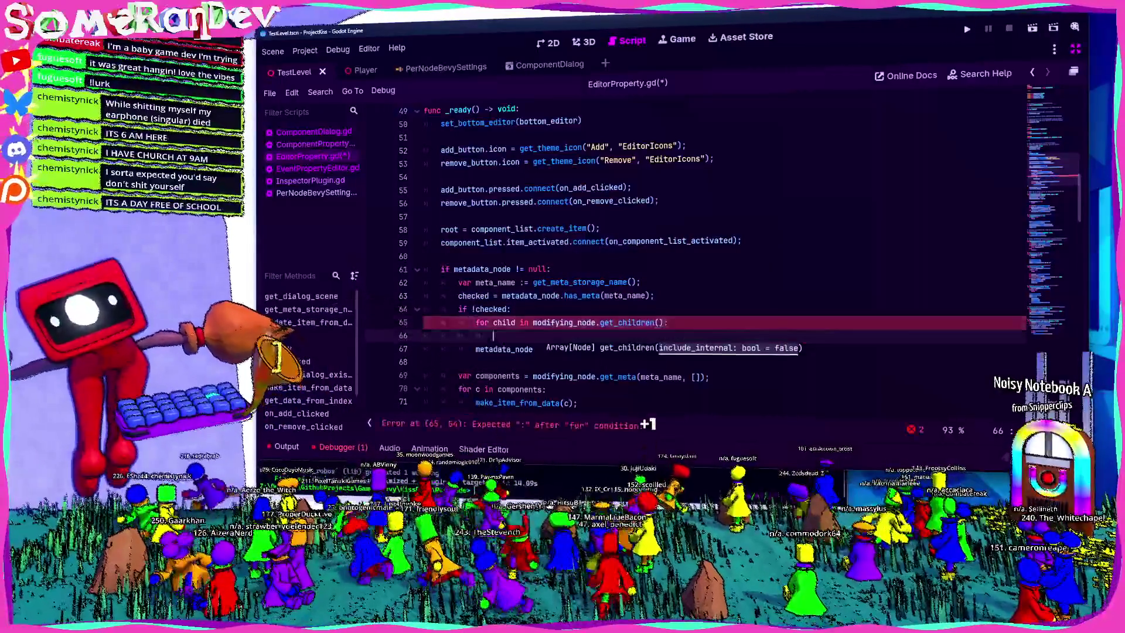
Inside the loop, assign metadata_node = child when the child is BKGSettings, and save.
{"action": "type", "text": "if child in BK"}
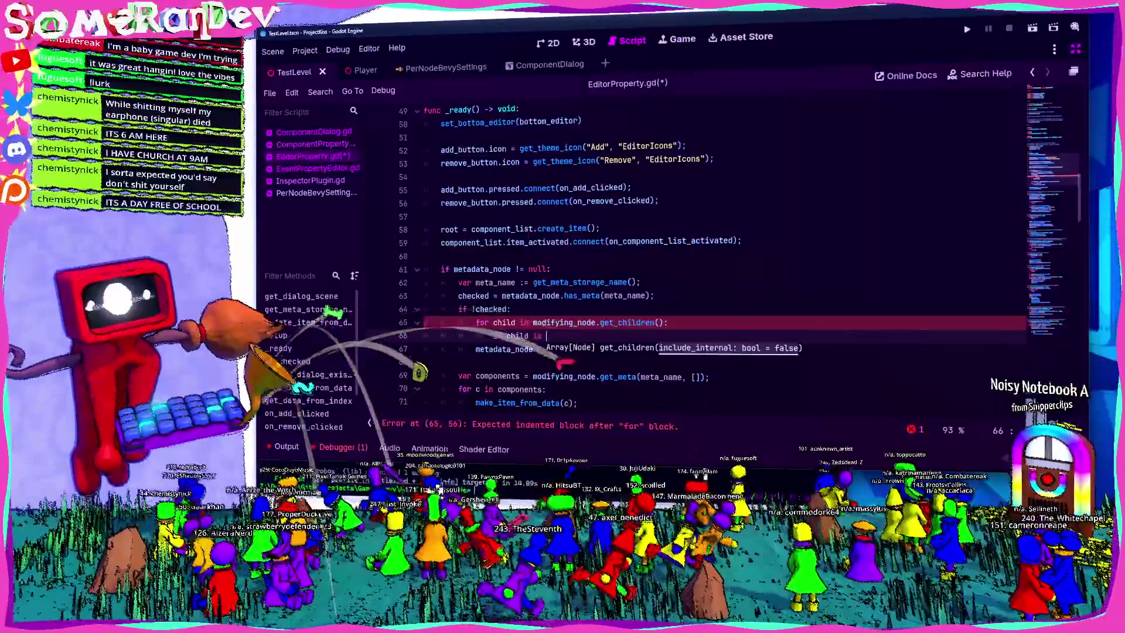
{"action": "key", "text": "BackSpace"}
{"action": "key", "text": "BackSpace"}
{"action": "key", "text": "BackSpace"}
{"action": "type", "text": "s BKGSettings:"}
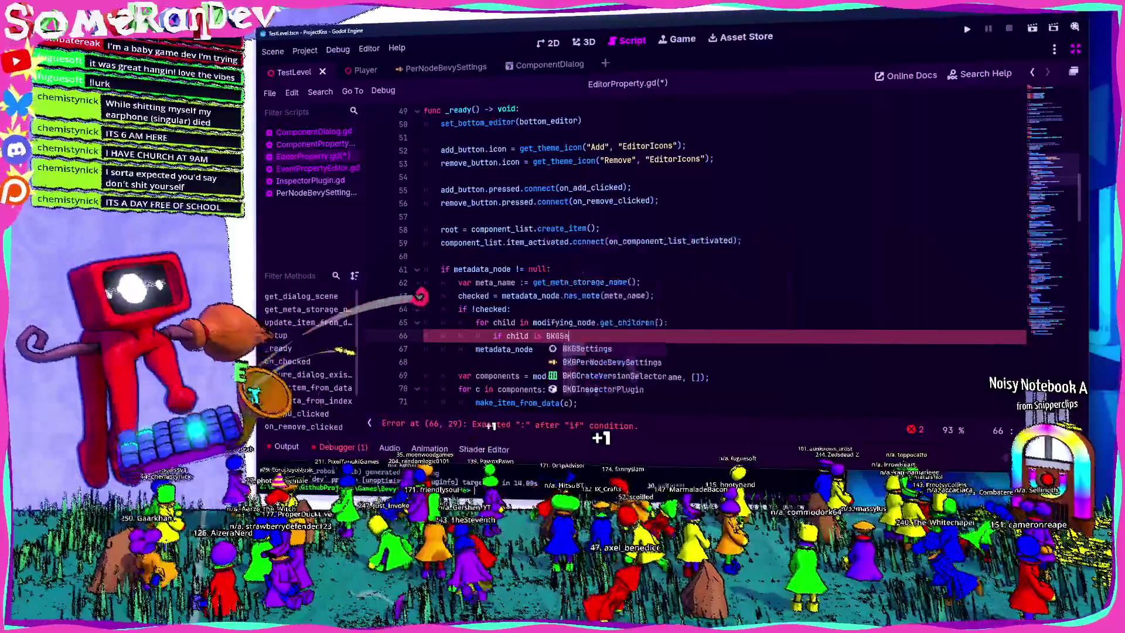
{"action": "key", "text": "Return"}
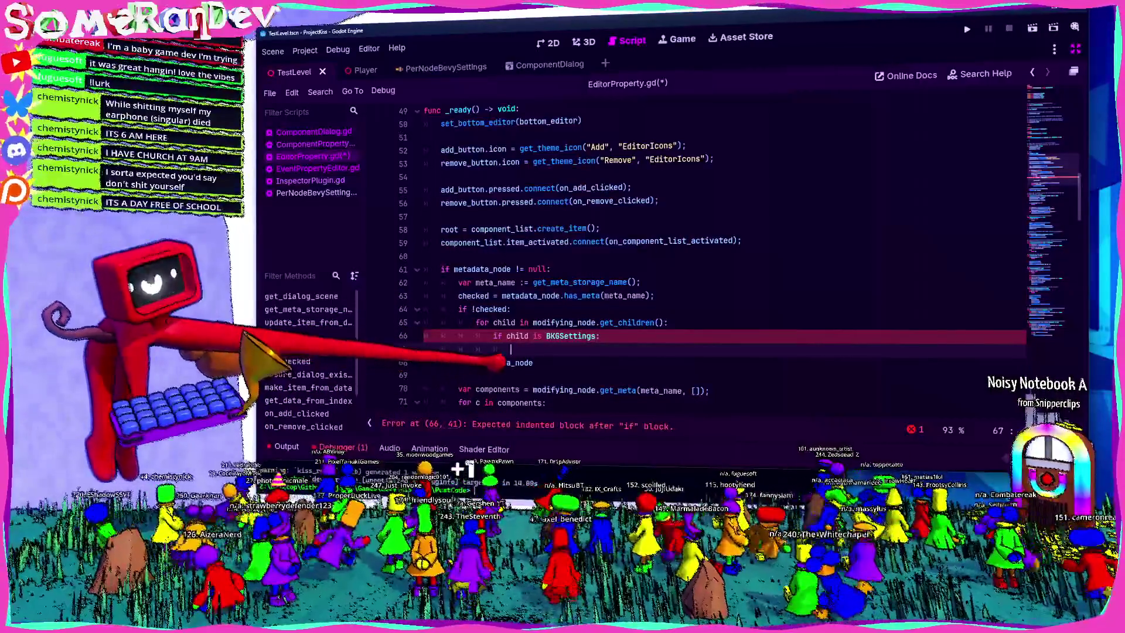
{"action": "type", "text": "metadata_node = child;"}
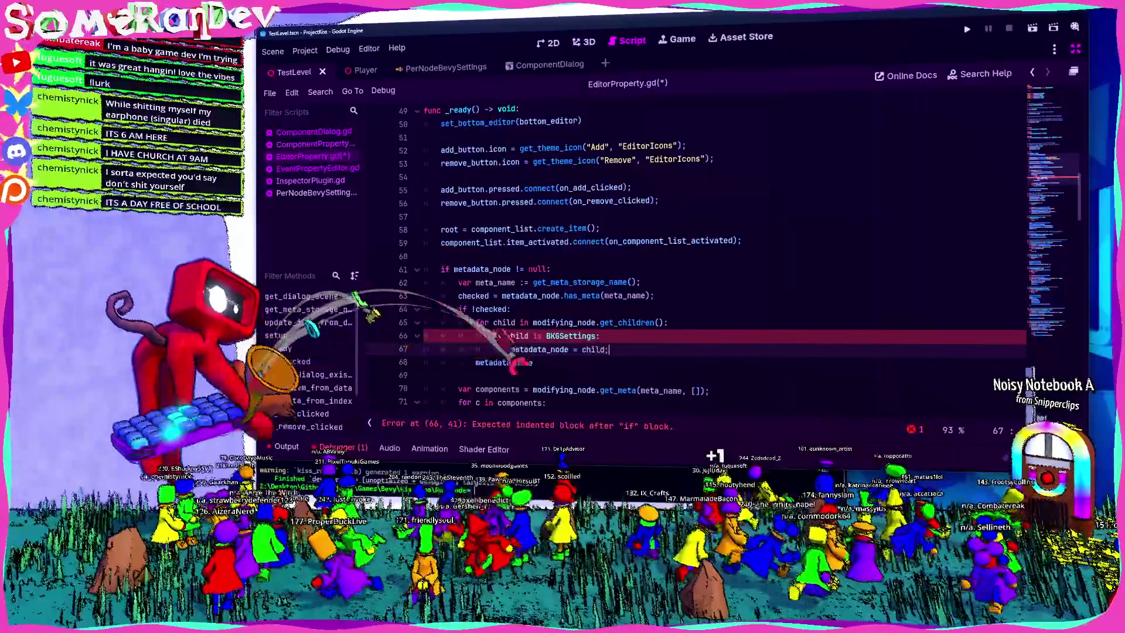
{"action": "key", "text": "ctrl+s"}
Add break; after the assignment, save, and insert a blank line below line 63.
{"action": "key", "text": "Down"}
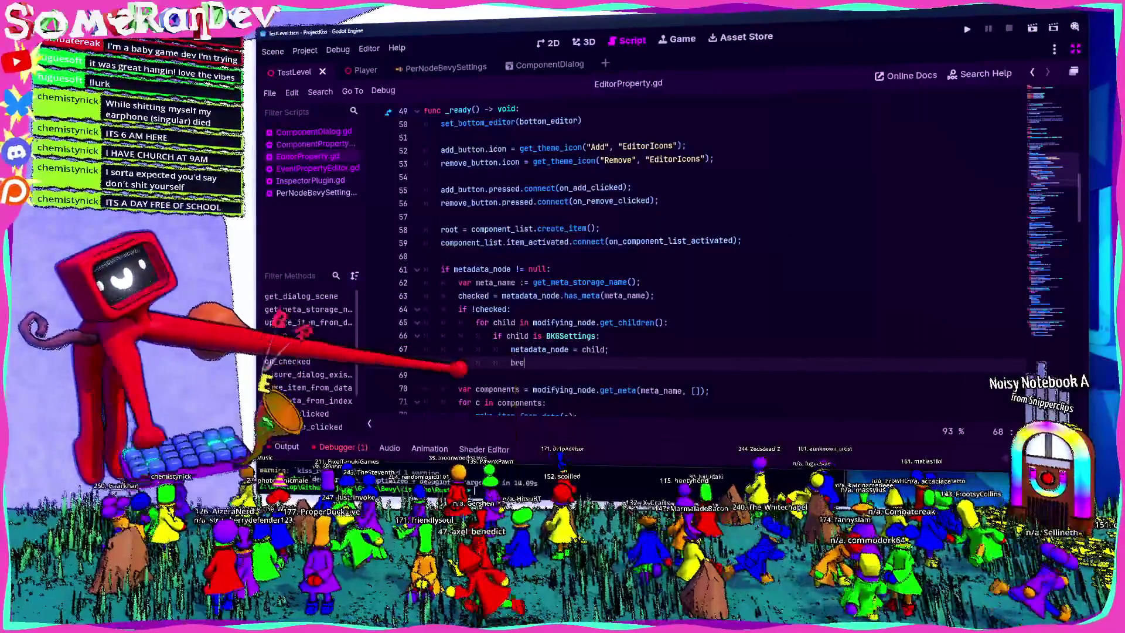
{"action": "type", "text": "ak;"}
{"action": "key", "text": "ctrl+s"}
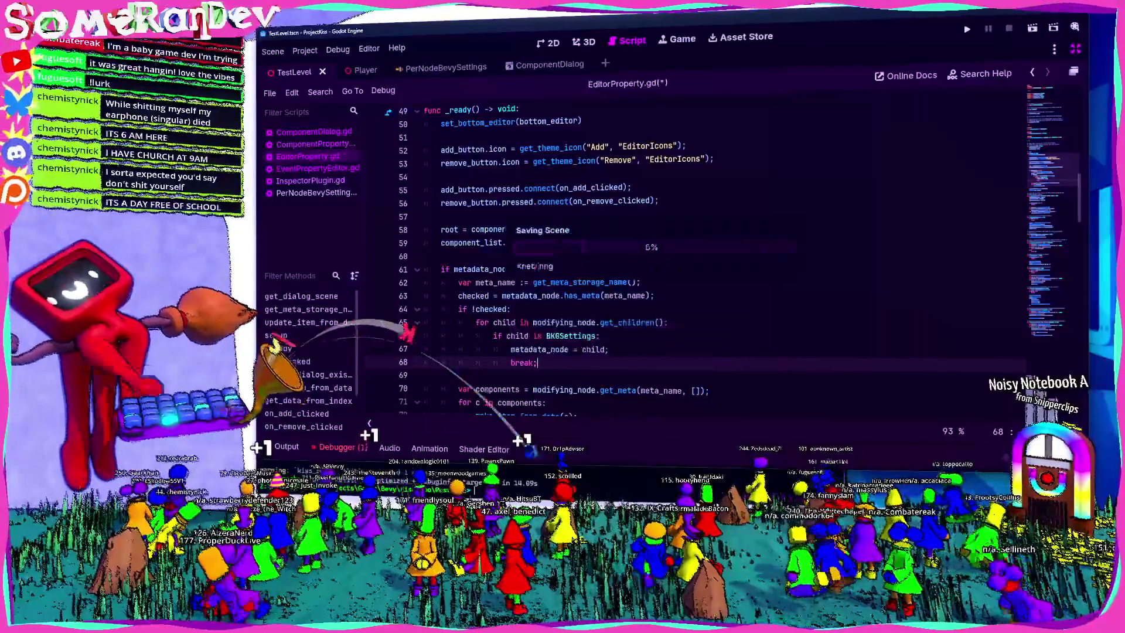
{"action": "left_click", "coordinate": [653, 295]}
{"action": "key", "text": "Return"}
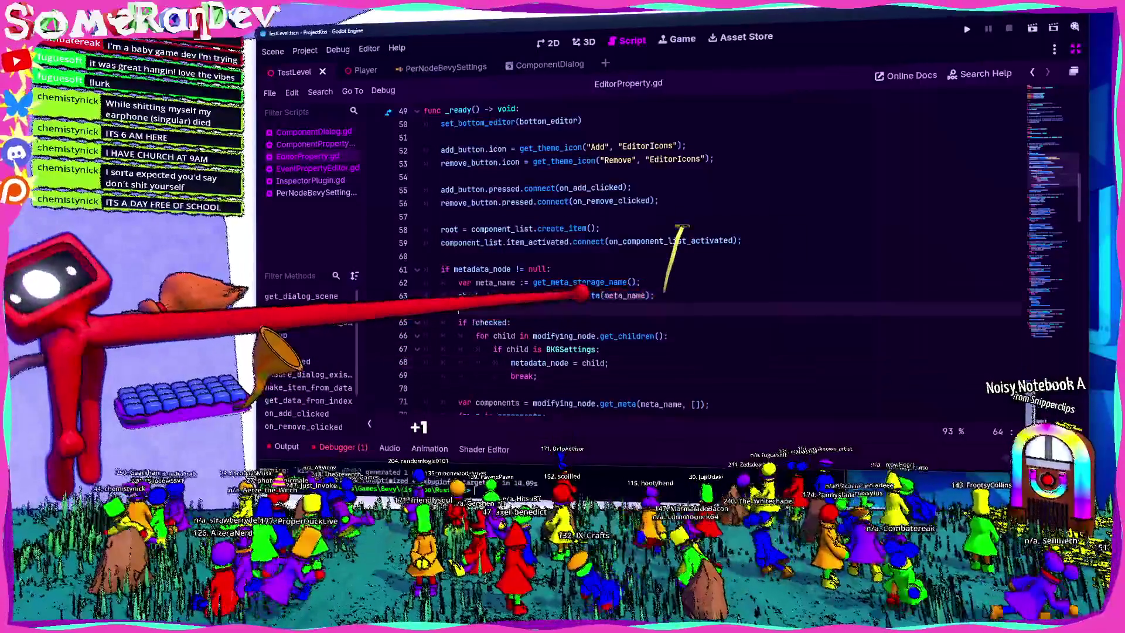
Insert a has_meta variable holding metadata_node.has_meta(meta_name) above the checked assignment.
{"action": "left_click", "coordinate": [654, 295]}
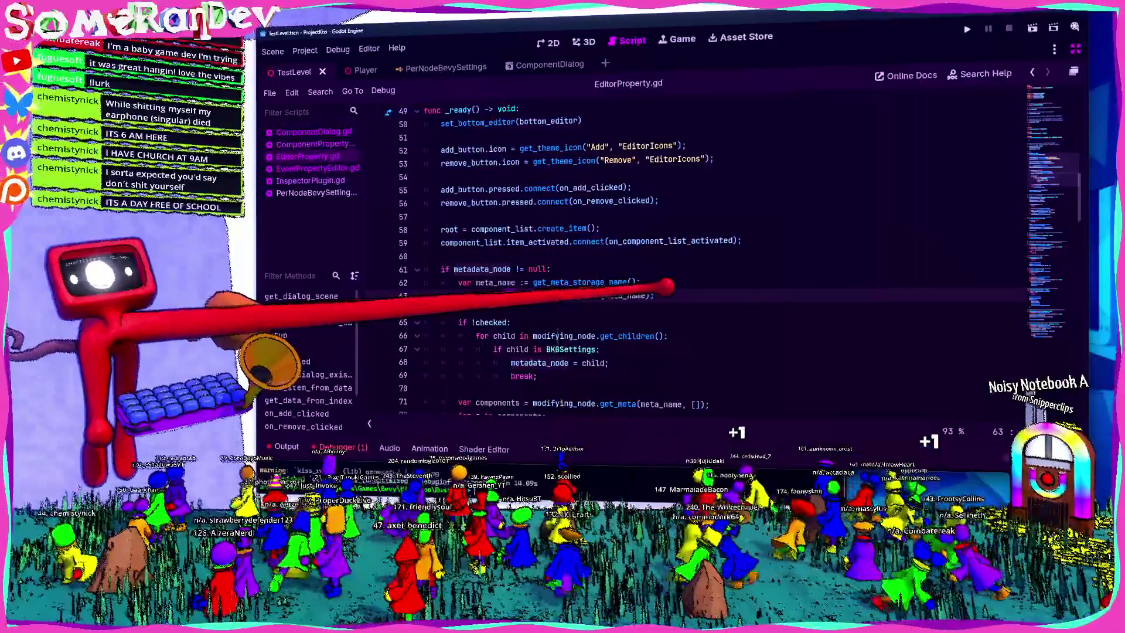
{"action": "mouse_move", "coordinate": [614, 335]}
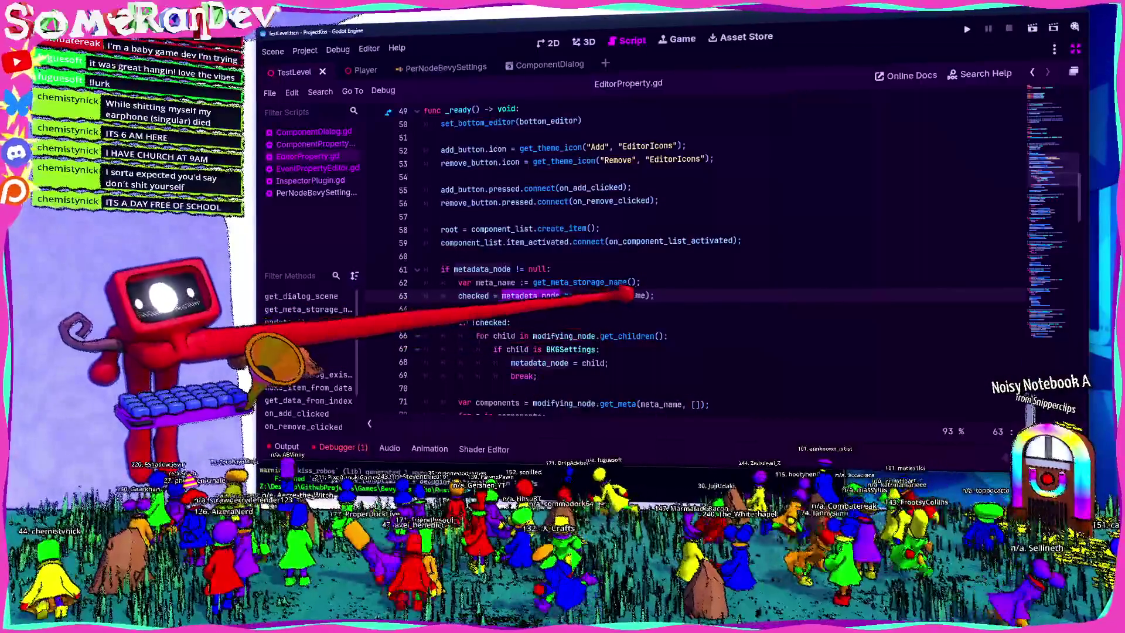
{"action": "key", "text": "Return"}
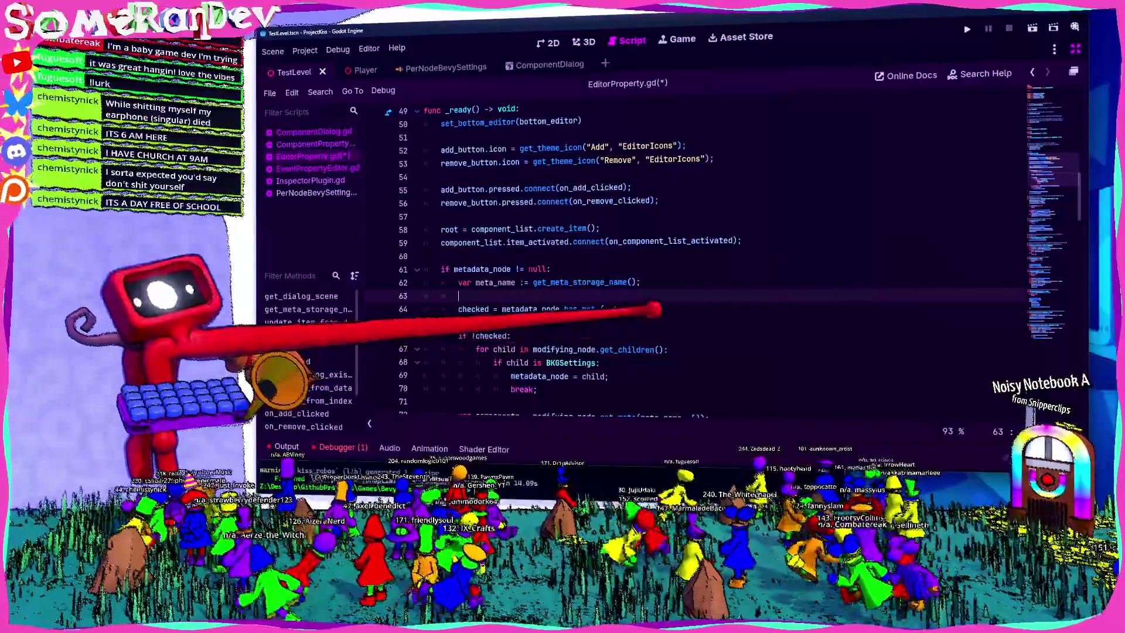
{"action": "left_click_drag", "start_coordinate": [651, 309], "coordinate": [563, 309]}
{"action": "left_click", "coordinate": [463, 296]}
{"action": "type", "text": "var has_meta = metadata_node.has_meta(meta_name);"}
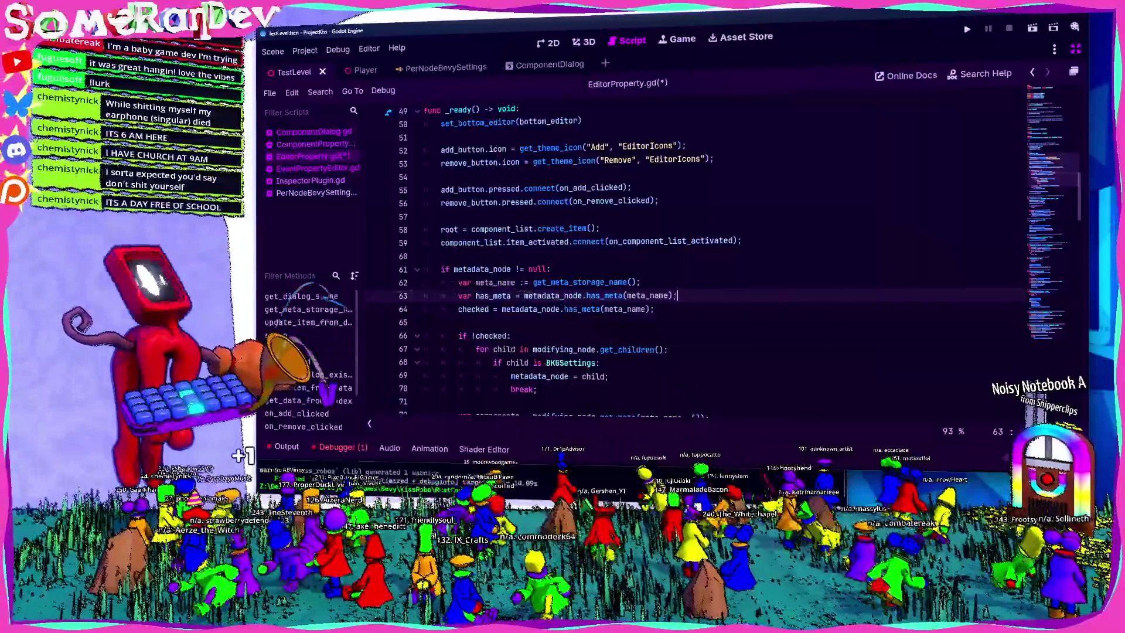
Move the child-search block above the checked assignment and make its condition test !has_meta.
{"action": "left_click_drag", "start_coordinate": [537, 389], "coordinate": [463, 335]}
{"action": "key", "text": "ctrl+c"}
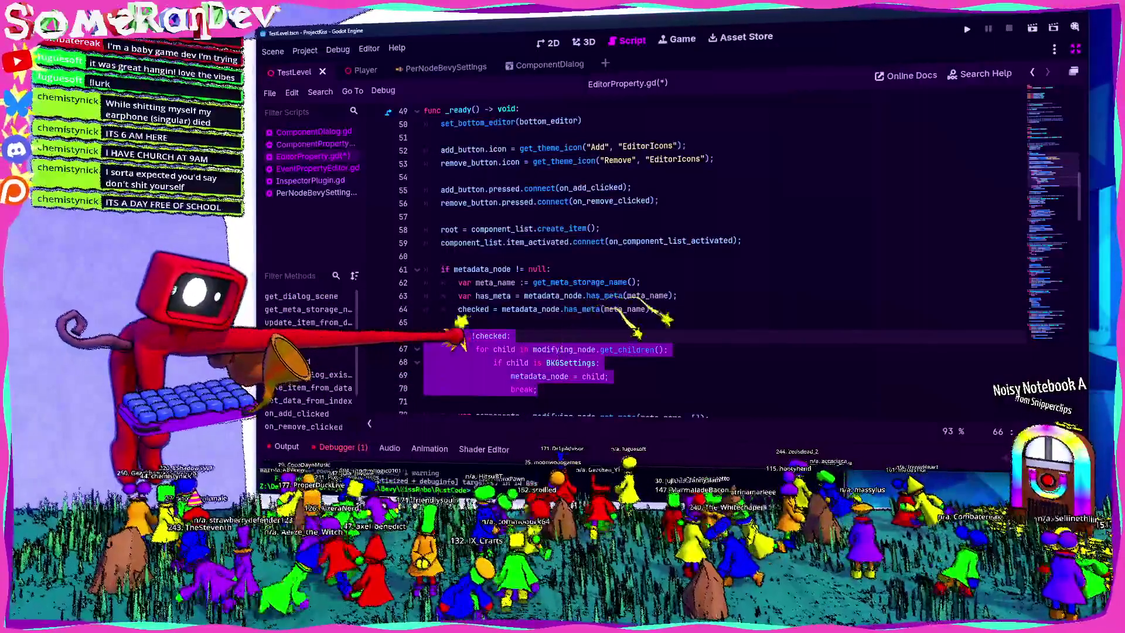
{"action": "key", "text": "BackSpace"}
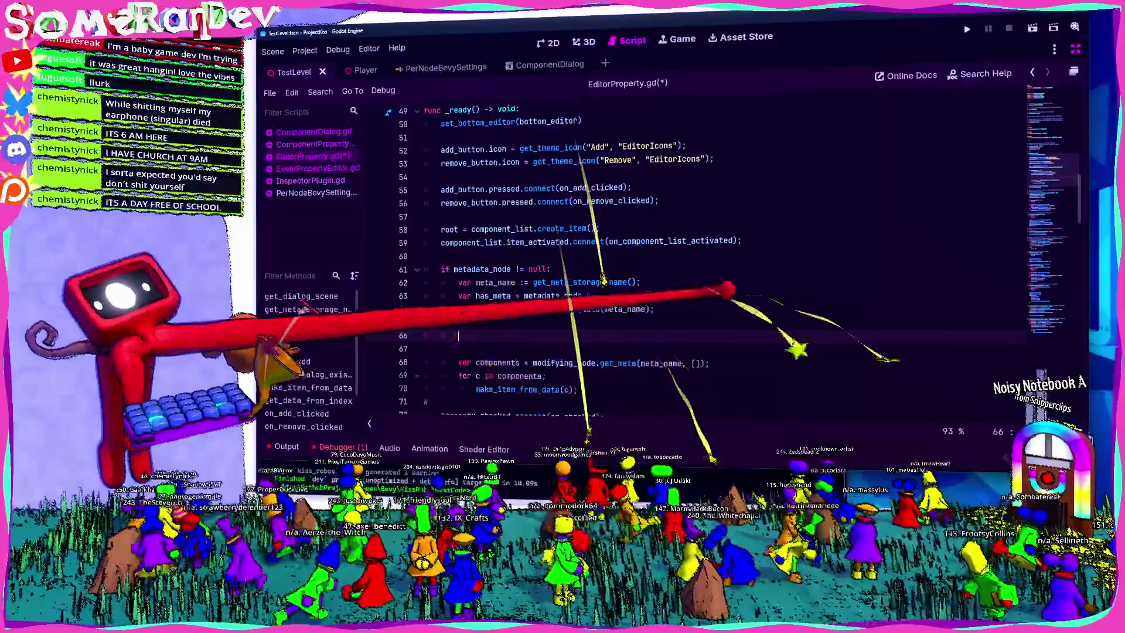
{"action": "key", "text": "Up"}
{"action": "key", "text": "Up"}
{"action": "key", "text": "ctrl+v"}
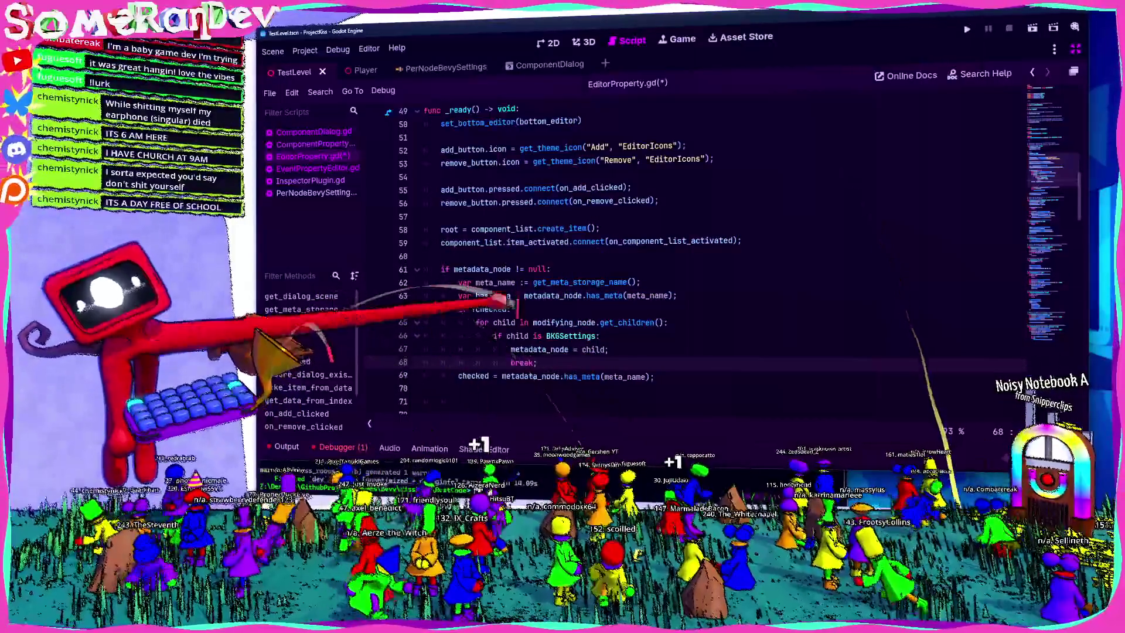
{"action": "double_click", "coordinate": [492, 309]}
{"action": "type", "text": "has_meta"}
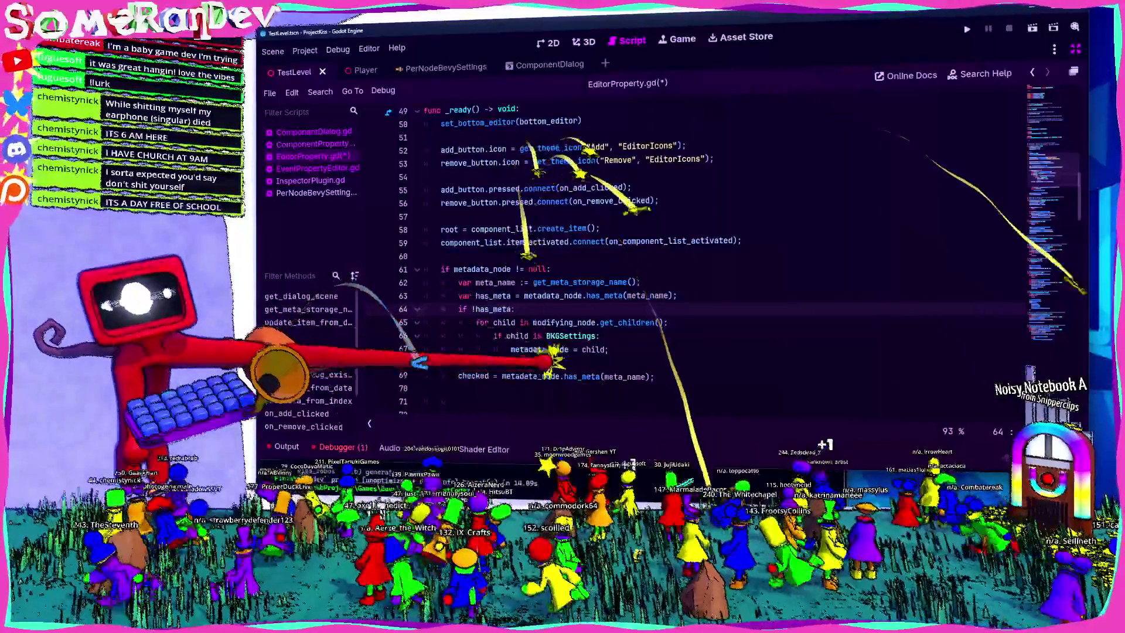
{"action": "key", "text": "Down"}
{"action": "key", "text": "Down"}
{"action": "key", "text": "Down"}
{"action": "key", "text": "End"}
{"action": "key", "text": "Return"}
Remove the extra blank lines above var components and save the script.
{"action": "double_click", "coordinate": [552, 296]}
{"action": "scroll", "coordinate": [553, 295], "scroll_direction": "down", "scroll_amount": 3}
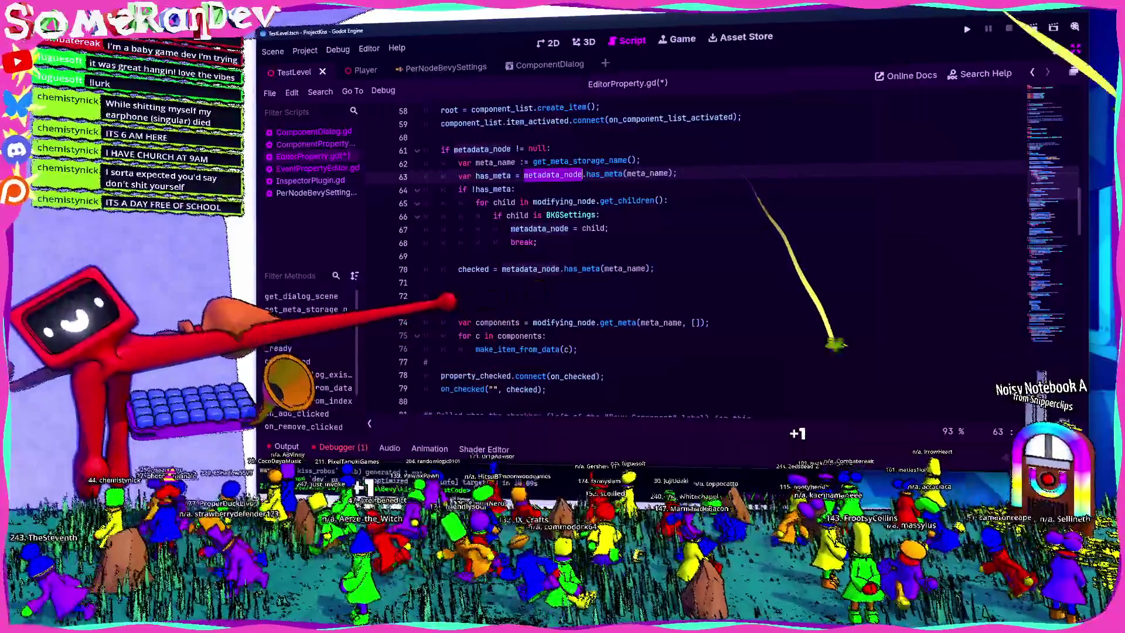
{"action": "left_click", "coordinate": [552, 295]}
{"action": "key", "text": "BackSpace"}
{"action": "key", "text": "BackSpace"}
{"action": "key", "text": "ctrl+s"}
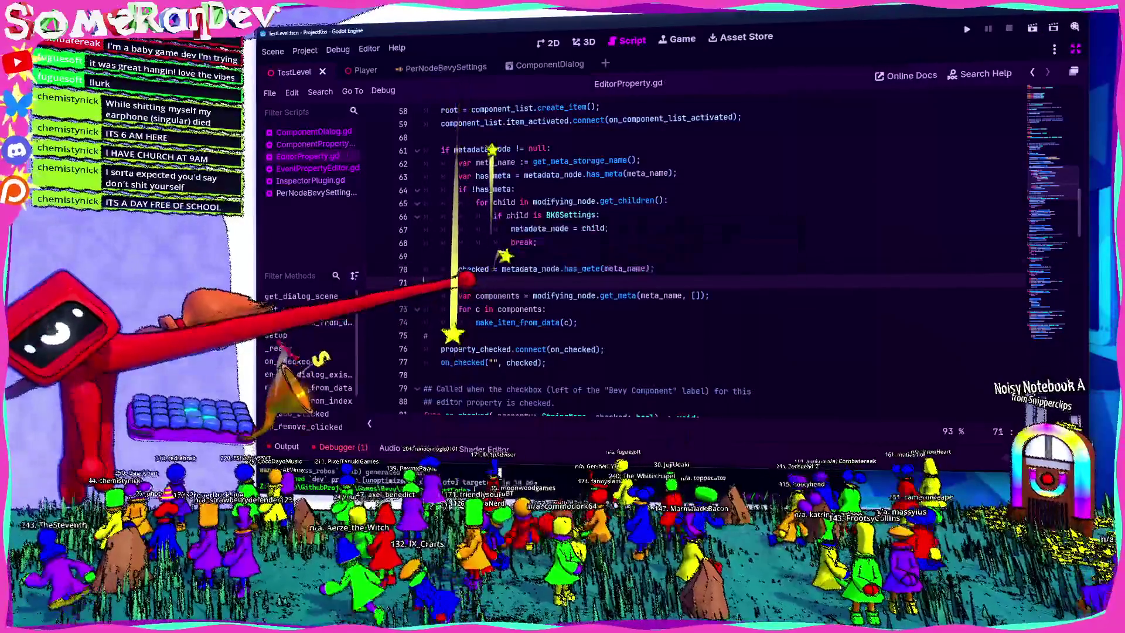
{"action": "left_click", "coordinate": [553, 296]}
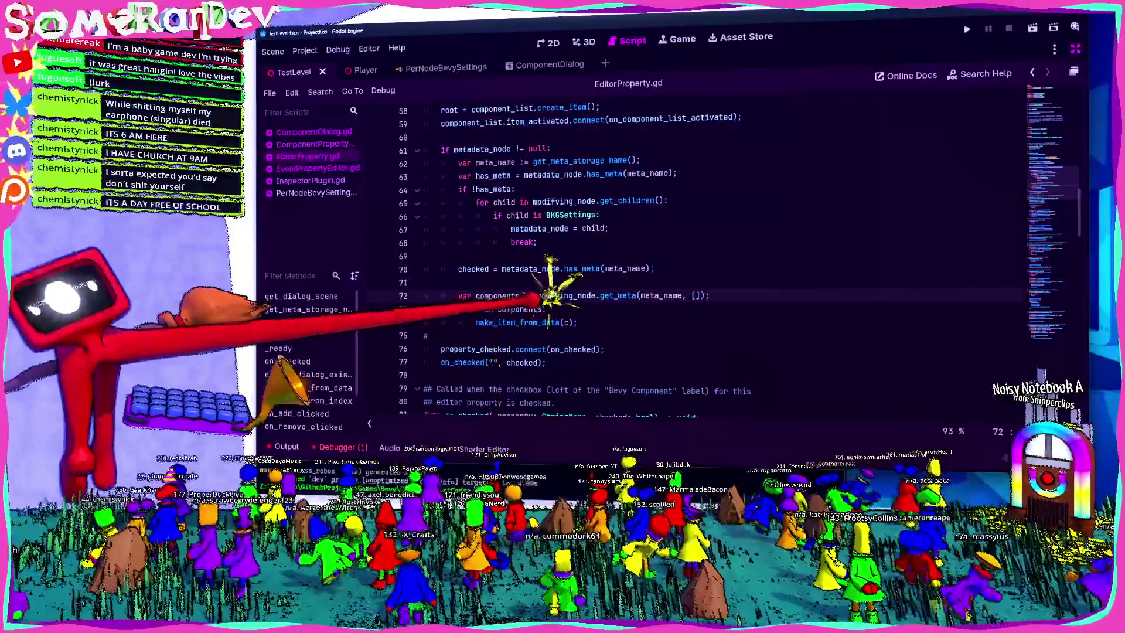
Replace modifying_node with metadata_node at successive search matches, leaving line 129 unchanged.
{"action": "type", "text": "metadata_node"}
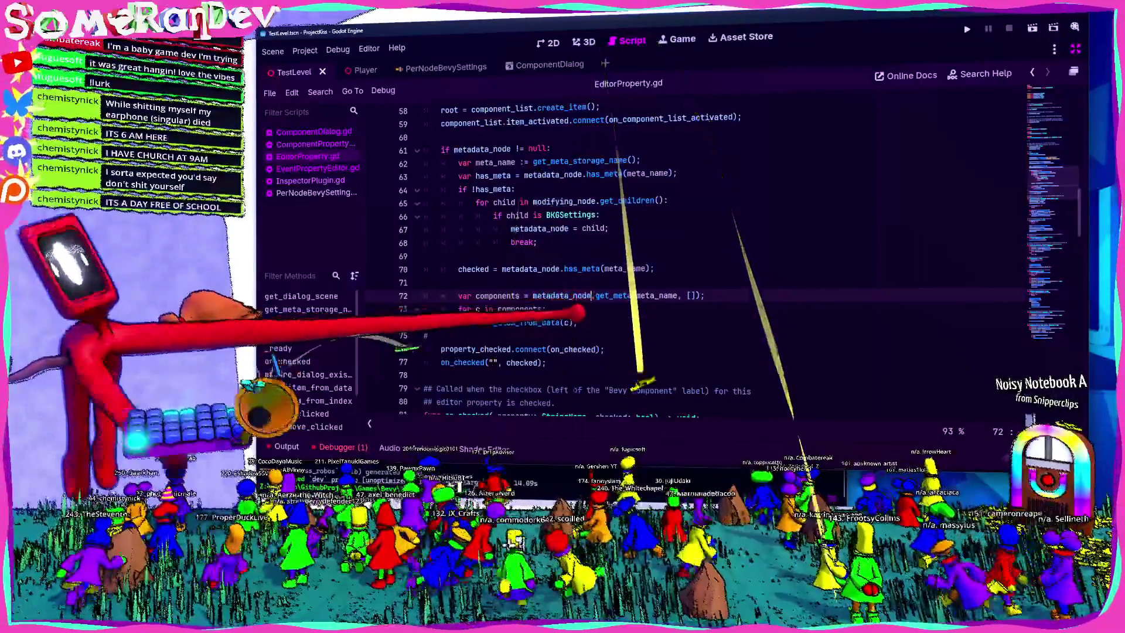
{"action": "key", "text": "ctrl+f"}
{"action": "key", "text": "ctrl+shift+Left"}
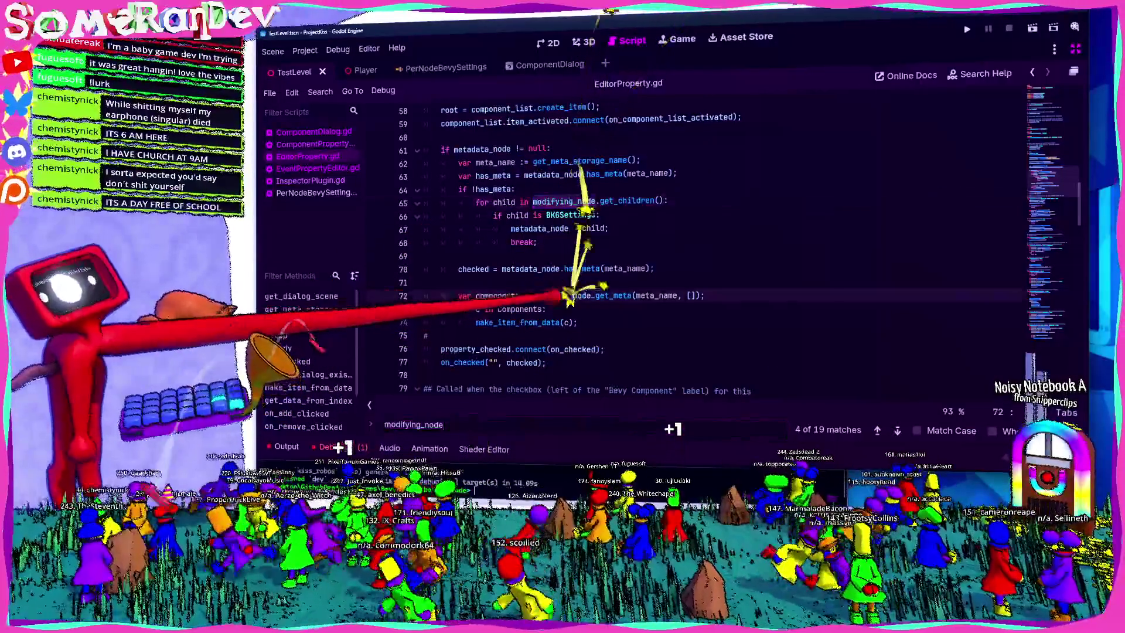
{"action": "key", "text": "ctrl+c"}
{"action": "key", "text": "F3"}
{"action": "key", "text": "ctrl+v"}
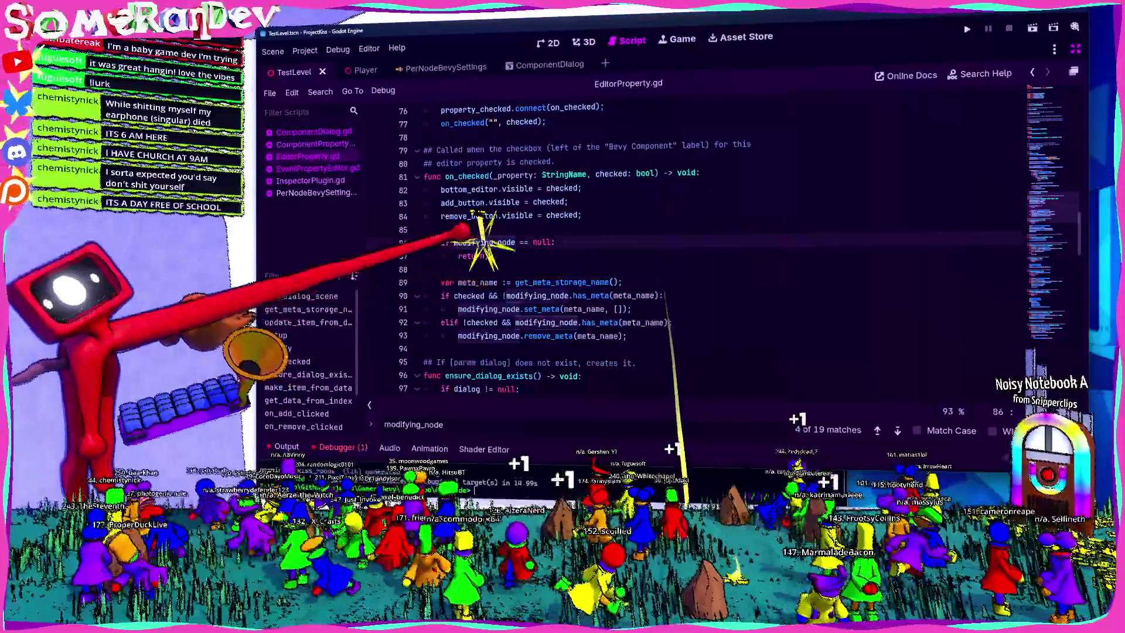
{"action": "key", "text": "F3"}
{"action": "key", "text": "ctrl+v"}
{"action": "key", "text": "F3"}
{"action": "key", "text": "ctrl+v"}
{"action": "key", "text": "F3"}
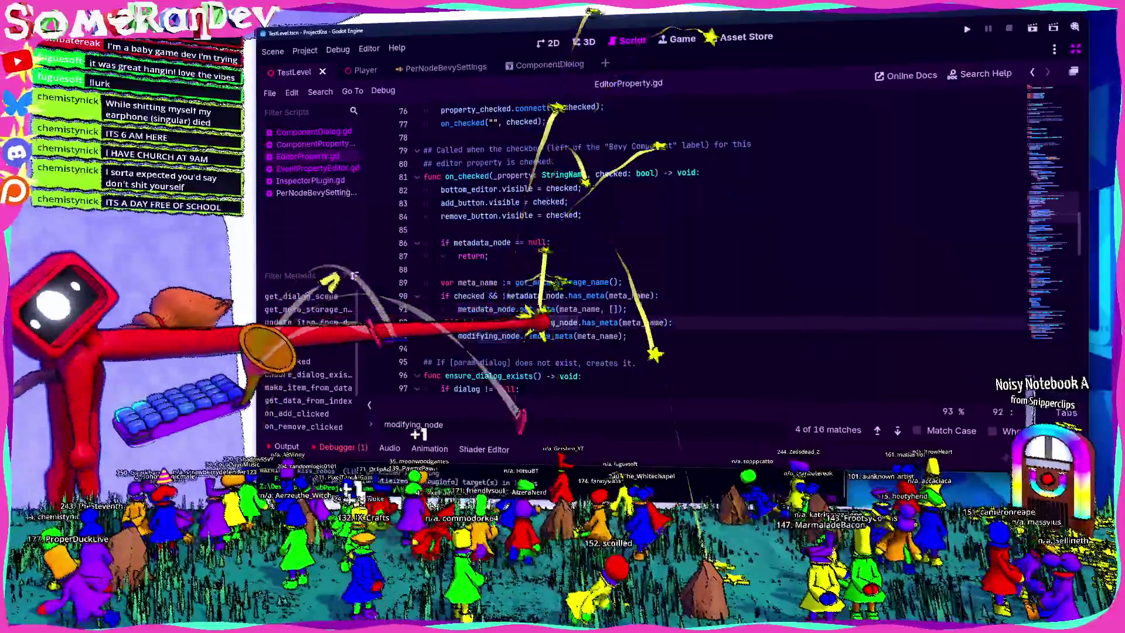
{"action": "key", "text": "ctrl+v"}
{"action": "key", "text": "F3"}
{"action": "key", "text": "ctrl+v"}
{"action": "key", "text": "F3"}
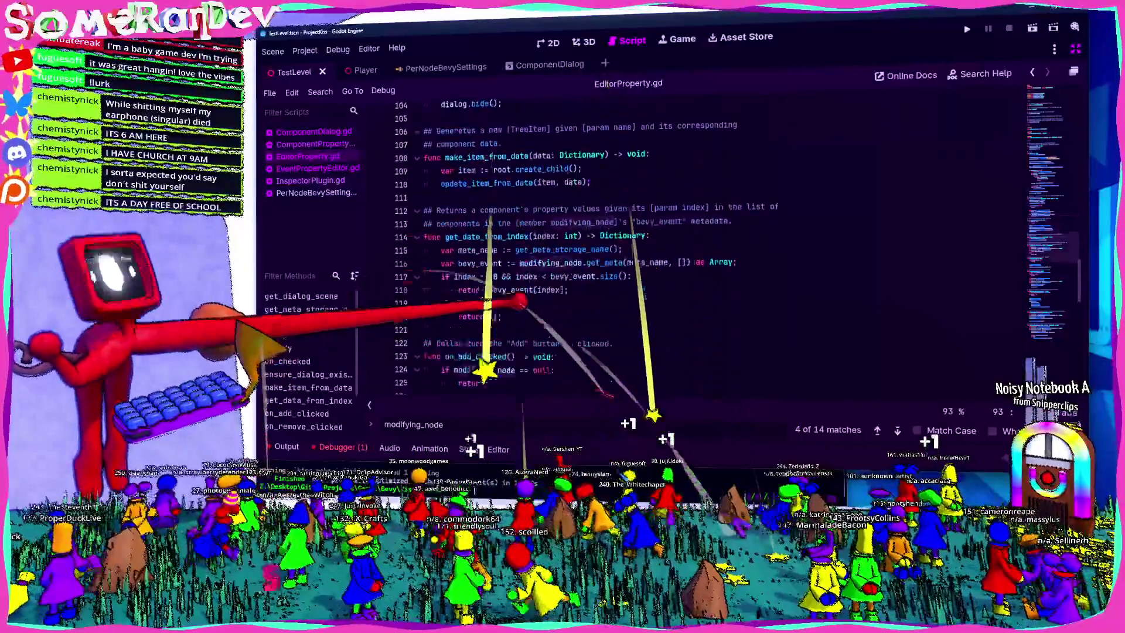
{"action": "key", "text": "ctrl+v"}
{"action": "key", "text": "F3"}
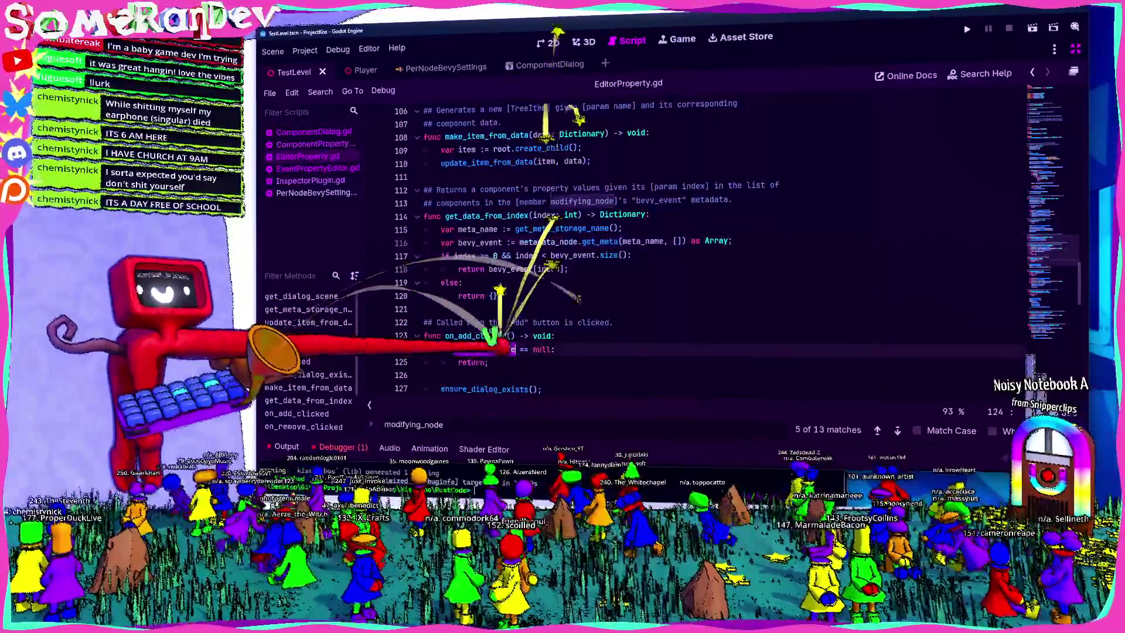
{"action": "key", "text": "ctrl+v"}
{"action": "key", "text": "F3"}
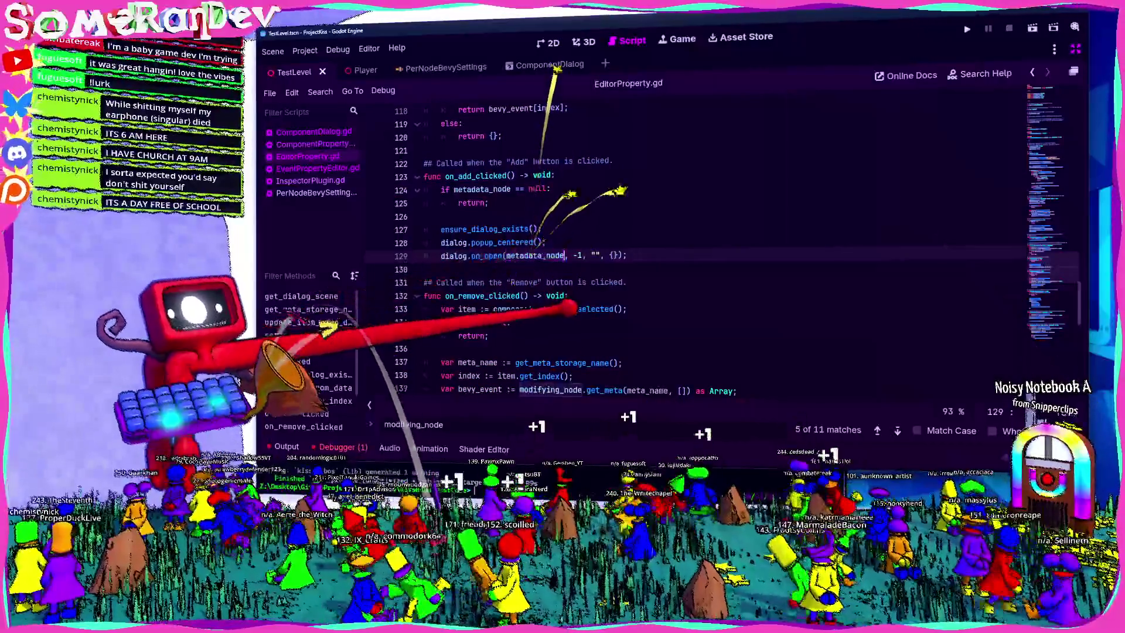
{"action": "key", "text": "ctrl+v"}
{"action": "key", "text": "ctrl+z"}
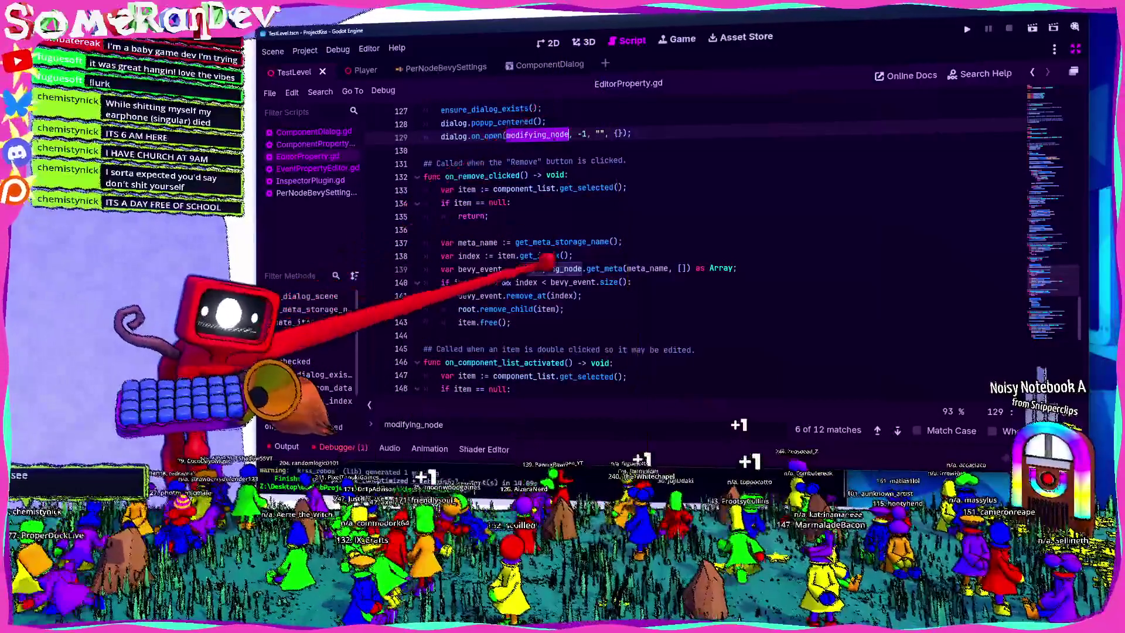
{"action": "key", "text": "F3"}
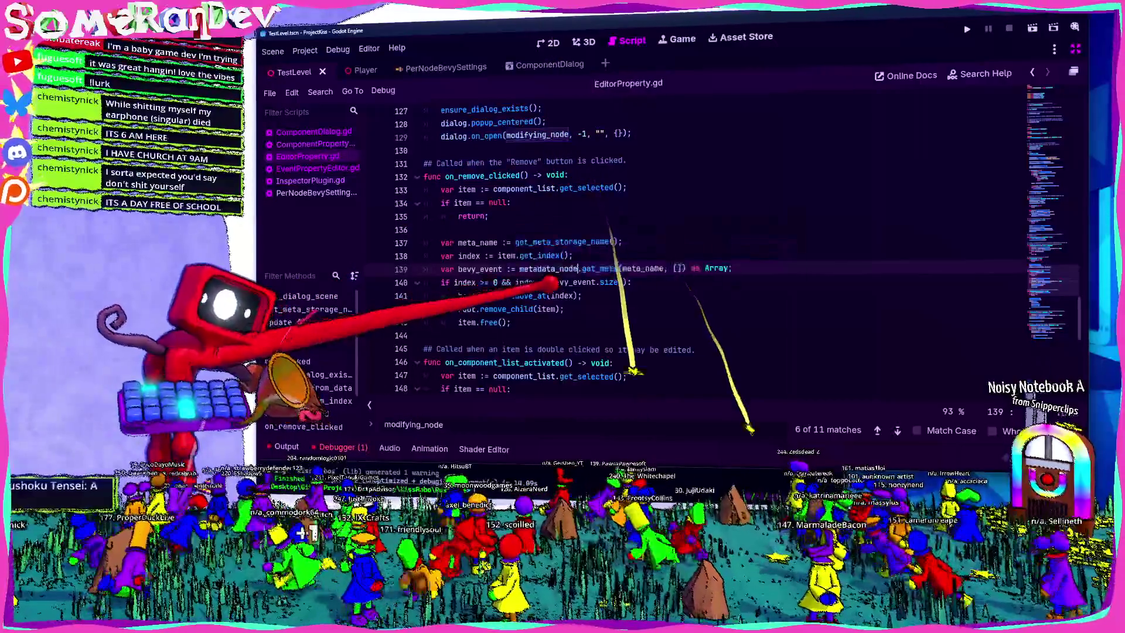
Switch modifying_node to metadata_node on lines 163–175 in on_entry_added and on_entry_edited.
{"action": "scroll", "coordinate": [586, 246], "scroll_direction": "down", "scroll_amount": 9}
{"action": "scroll", "coordinate": [506, 256], "scroll_direction": "up", "scroll_amount": 10}
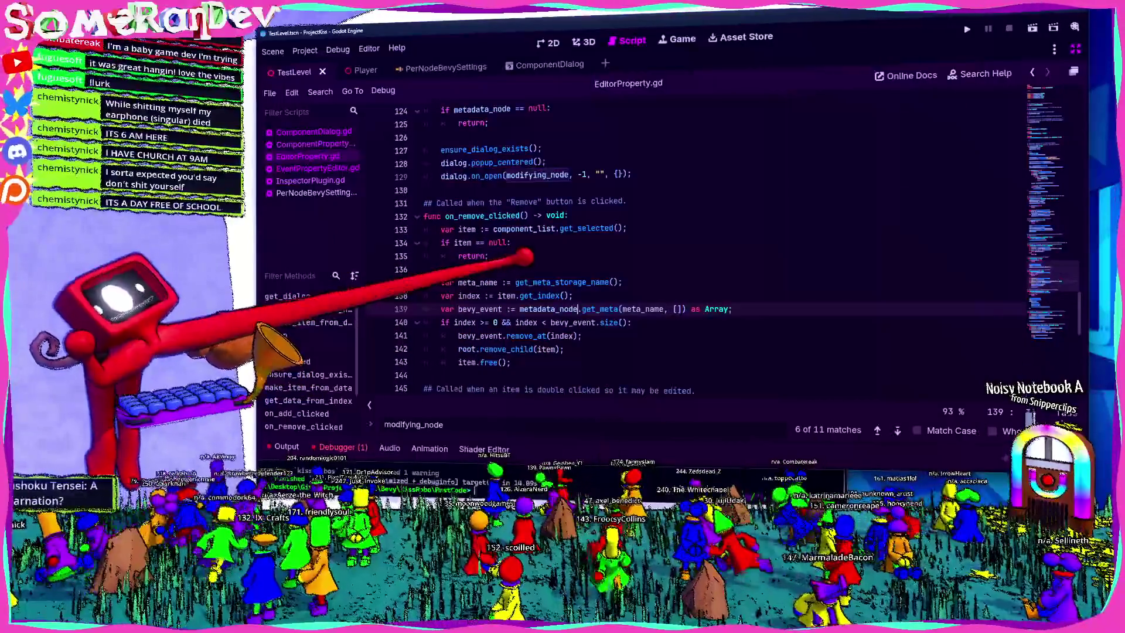
{"action": "scroll", "coordinate": [509, 246], "scroll_direction": "down", "scroll_amount": 4}
{"action": "scroll", "coordinate": [460, 218], "scroll_direction": "down", "scroll_amount": 3}
{"action": "scroll", "coordinate": [454, 223], "scroll_direction": "up", "scroll_amount": 2}
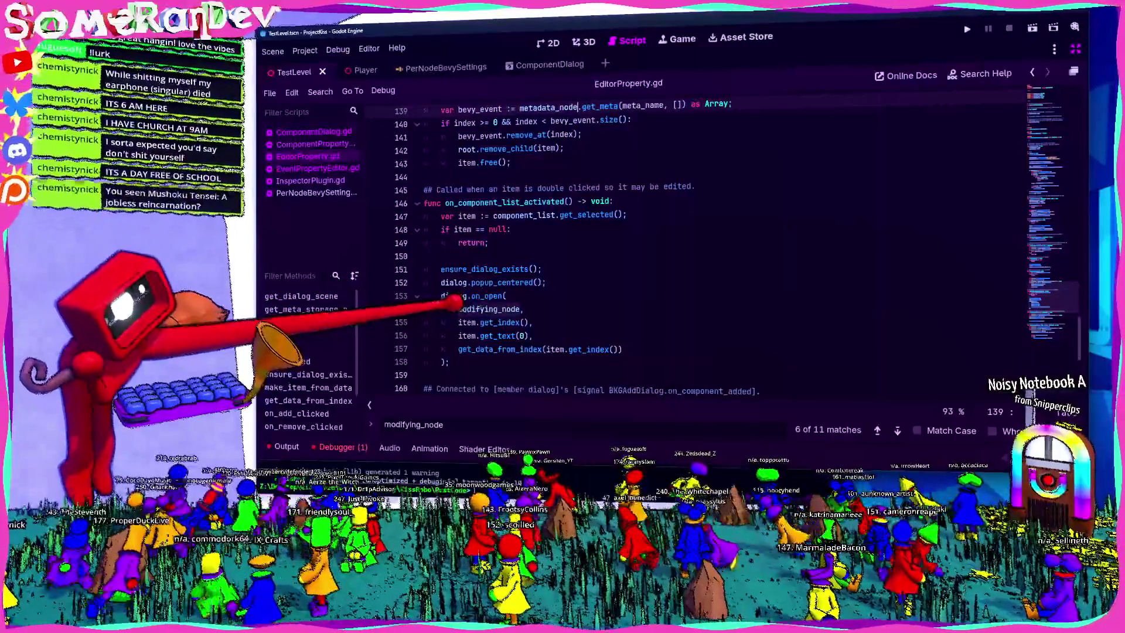
{"action": "scroll", "coordinate": [469, 252], "scroll_direction": "down", "scroll_amount": 4}
{"action": "double_click", "coordinate": [556, 268]}
{"action": "key", "text": "ctrl+d"}
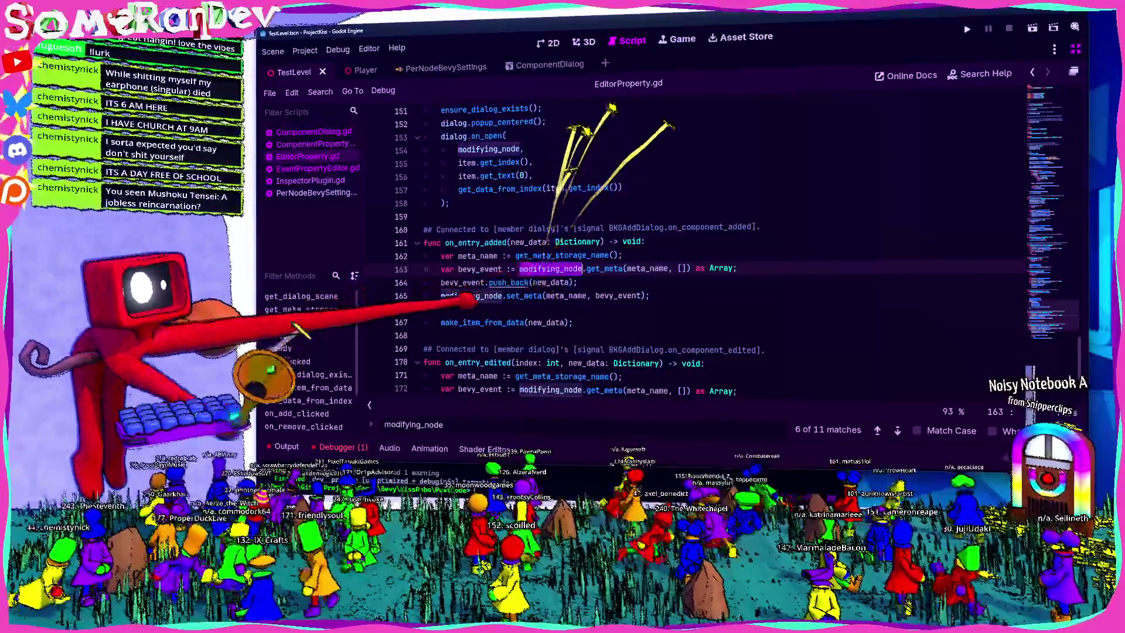
{"action": "type", "text": "metadata_node"}
{"action": "scroll", "coordinate": [585, 246], "scroll_direction": "down", "scroll_amount": 3}
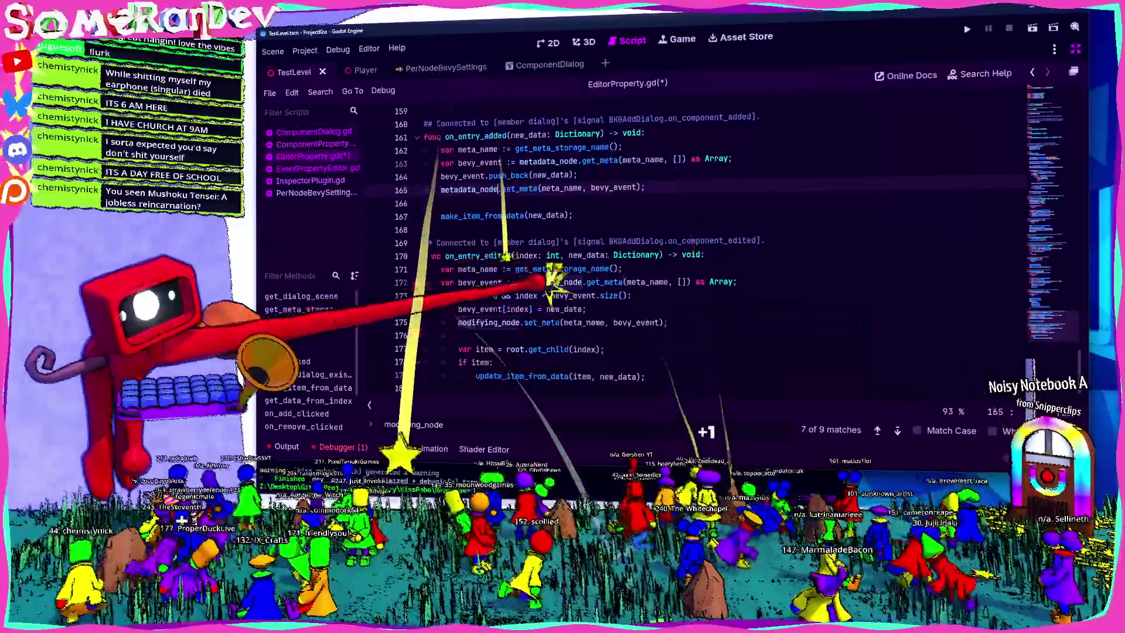
{"action": "double_click", "coordinate": [545, 281]}
{"action": "key", "text": "ctrl+v"}
{"action": "left_click", "coordinate": [492, 322]}
{"action": "key", "text": "ctrl+v"}
Save EditorProperty.gd and close the search bar.
{"action": "key", "text": "ctrl+s"}
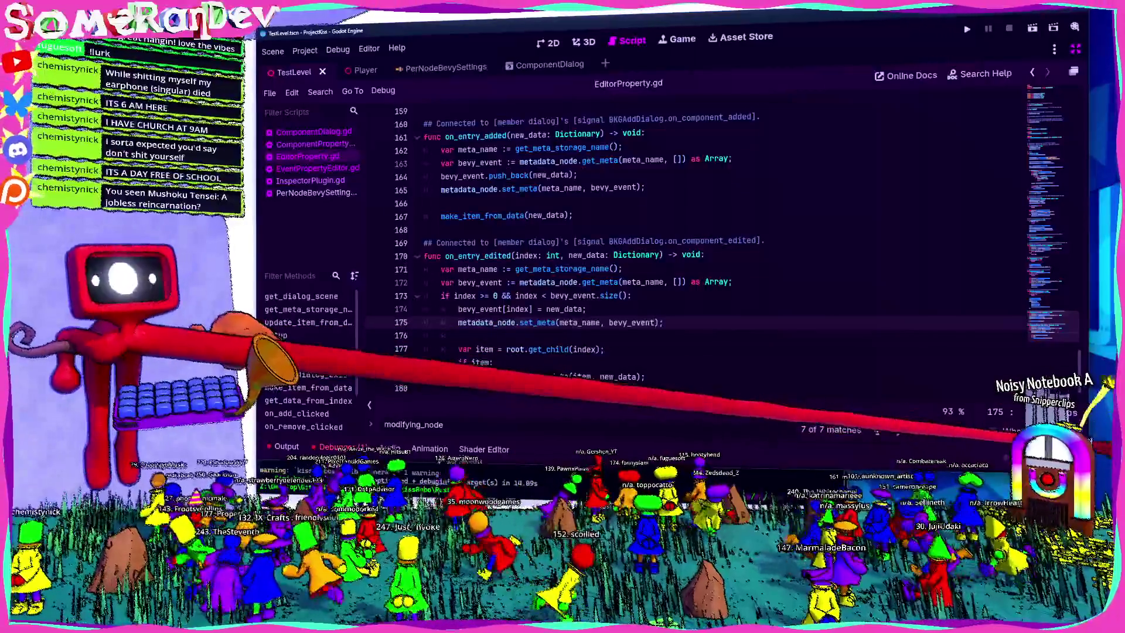
{"action": "key", "text": "Escape"}
{"action": "key", "text": "Down"}
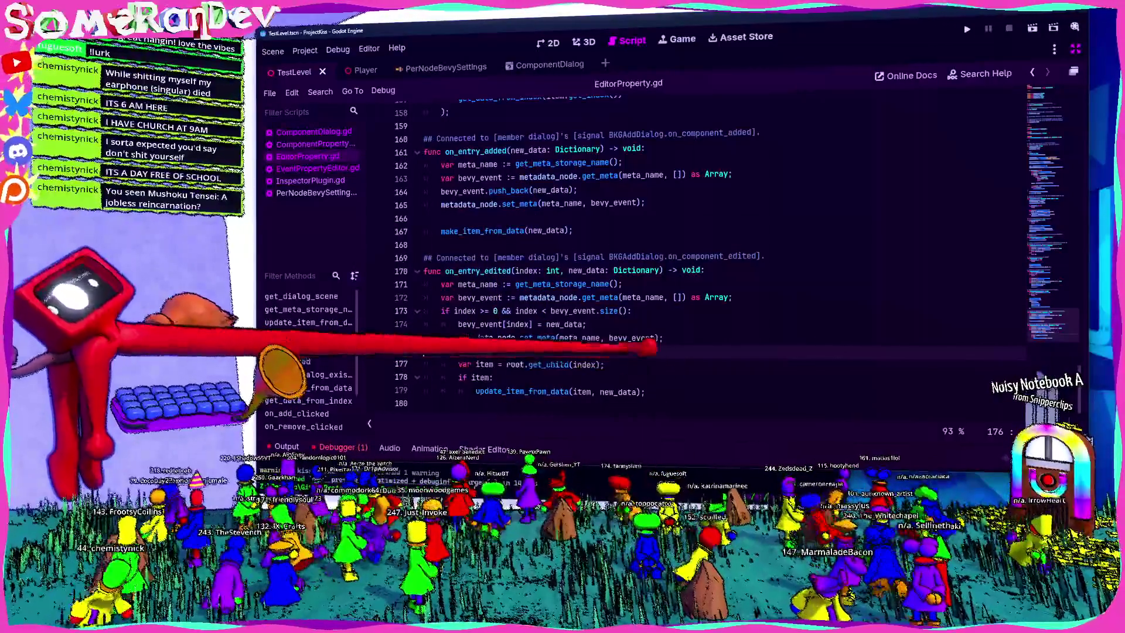
{"action": "scroll", "coordinate": [645, 258], "scroll_direction": "up", "scroll_amount": 10}
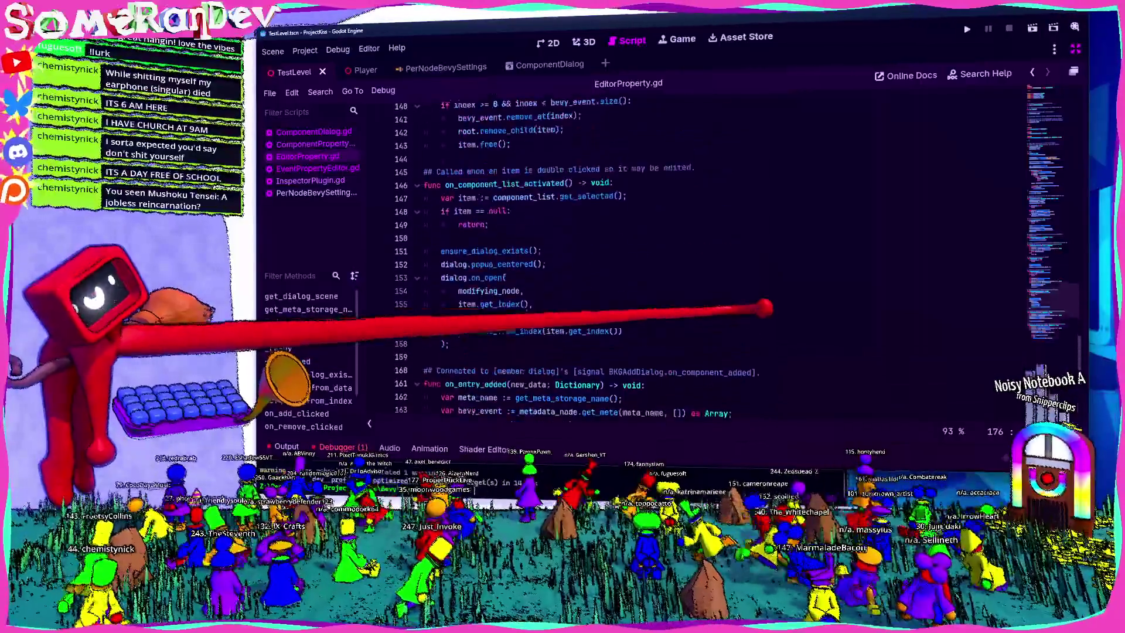
{"action": "scroll", "coordinate": [644, 257], "scroll_direction": "up", "scroll_amount": 20}
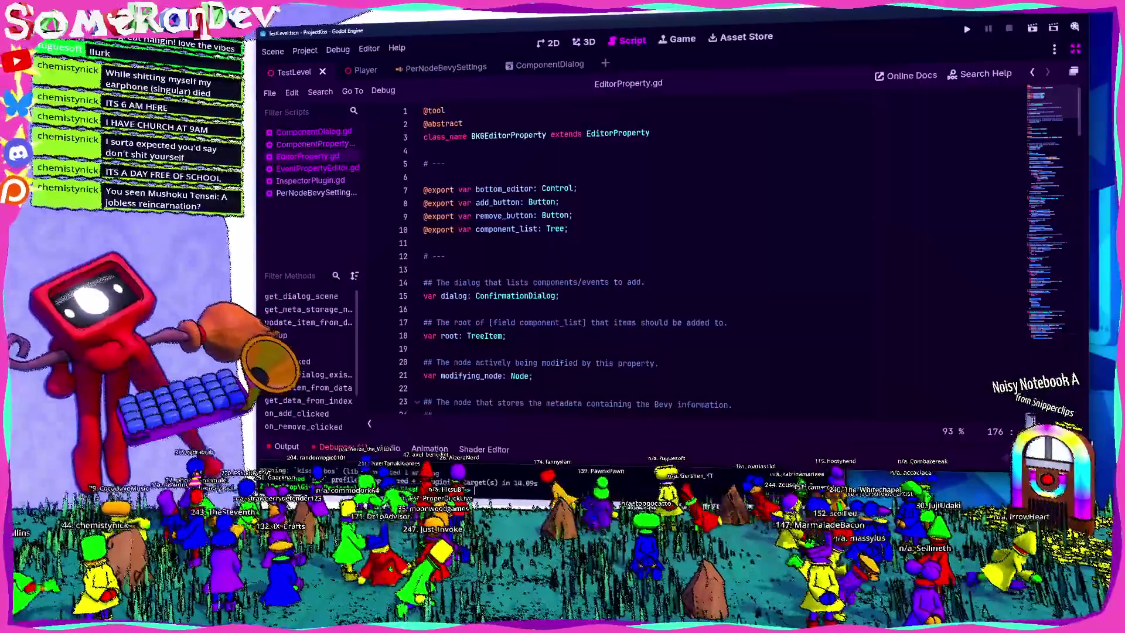
Clear the old parse errors from the Output log and collapse the panel.
{"action": "left_click", "coordinate": [285, 445]}
{"action": "left_click", "coordinate": [269, 426]}
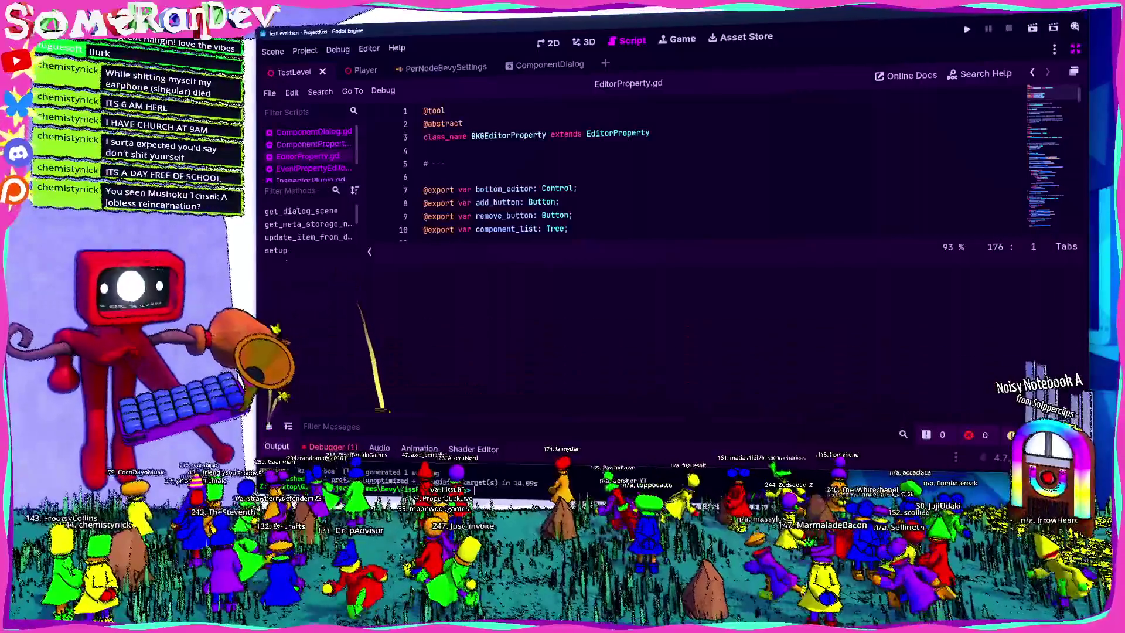
{"action": "left_click", "coordinate": [277, 445]}
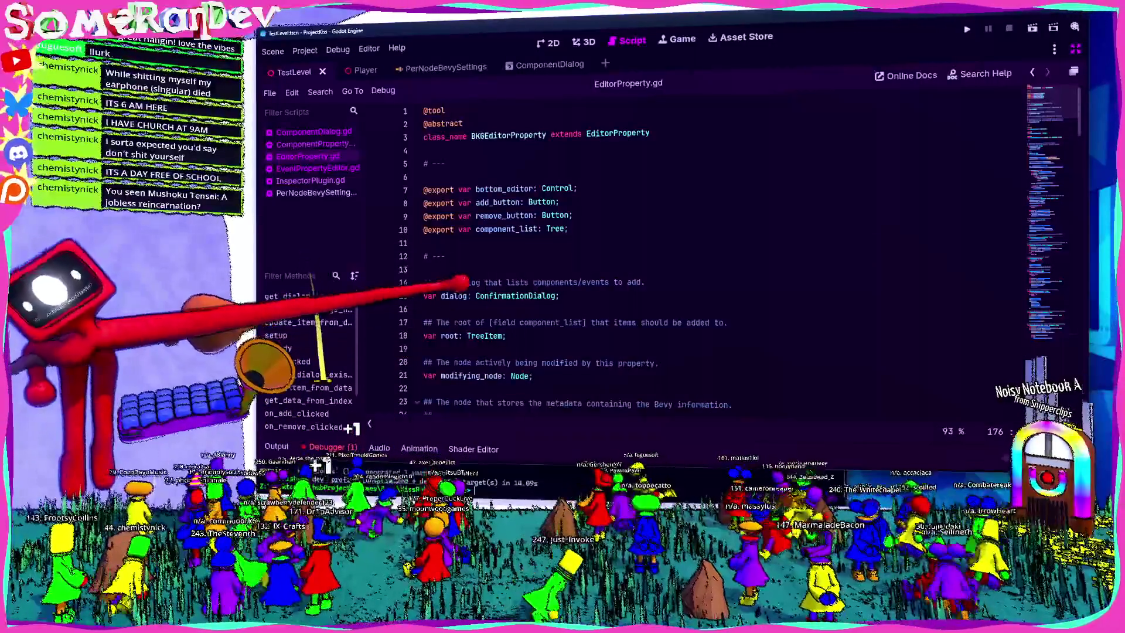
Scroll down through EditorProperty.gd from line 13 to review the edits.
{"action": "left_click", "coordinate": [463, 269]}
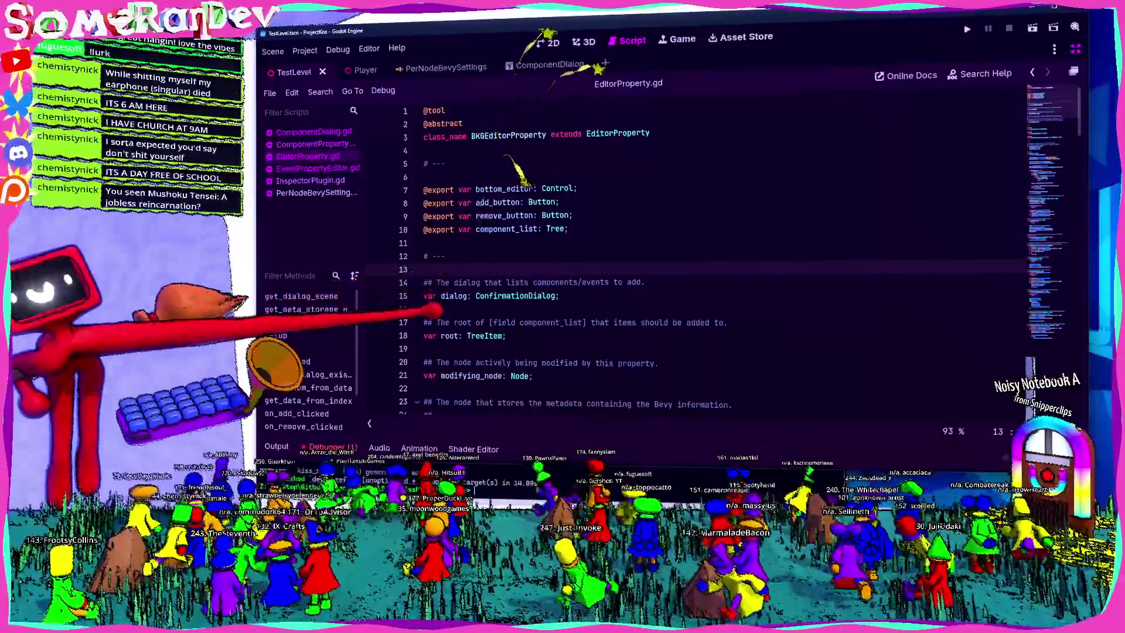
{"action": "mouse_move", "coordinate": [462, 378]}
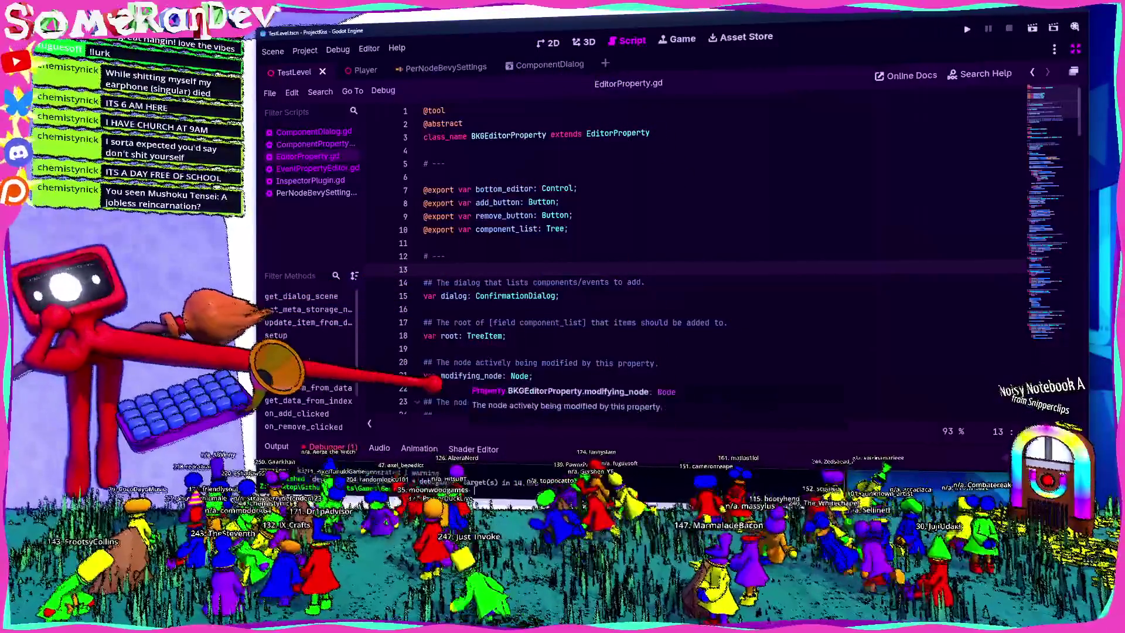
{"action": "scroll", "coordinate": [463, 378], "scroll_direction": "down", "scroll_amount": 20}
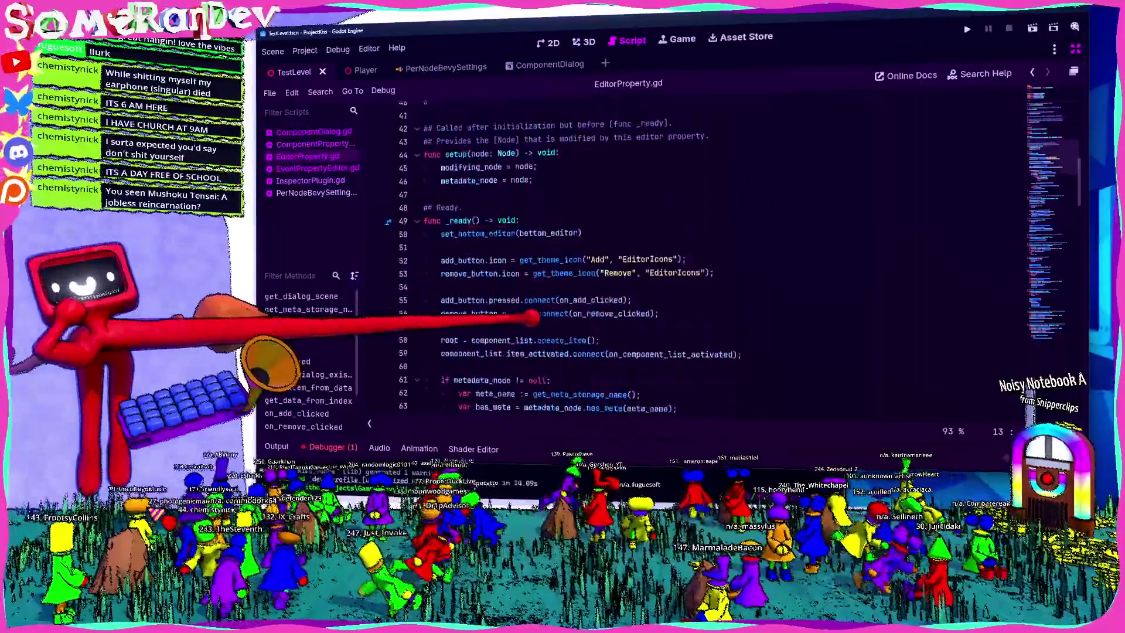
{"action": "scroll", "coordinate": [462, 378], "scroll_direction": "down", "scroll_amount": 20}
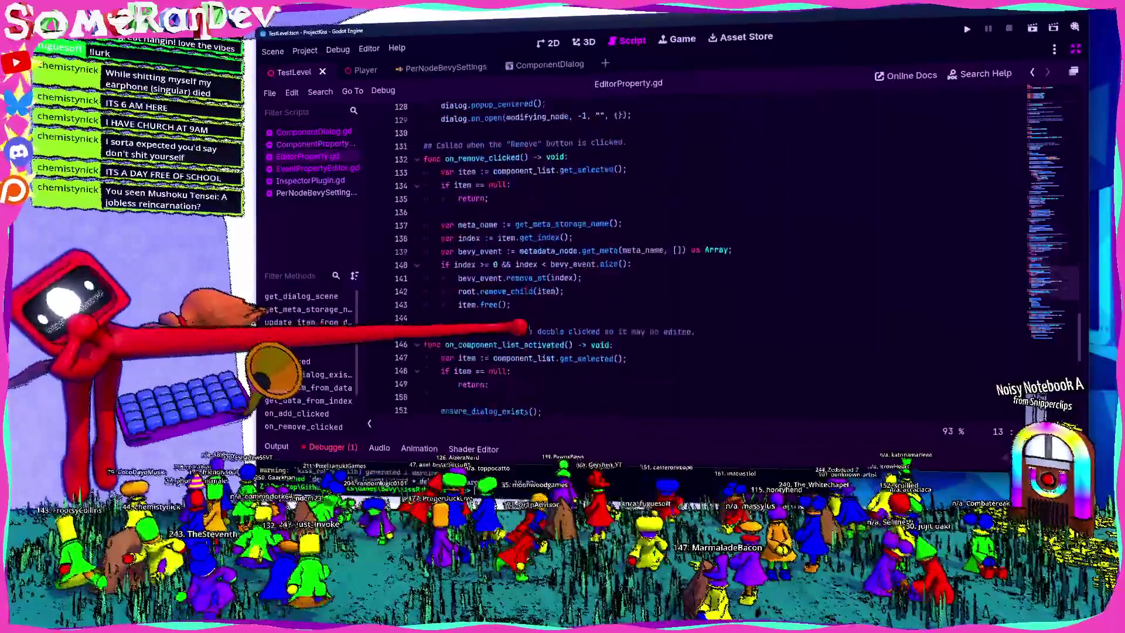
{"action": "left_click_drag", "start_coordinate": [428, 328], "coordinate": [428, 413]}
{"action": "scroll", "coordinate": [586, 257], "scroll_direction": "up", "scroll_amount": 12}
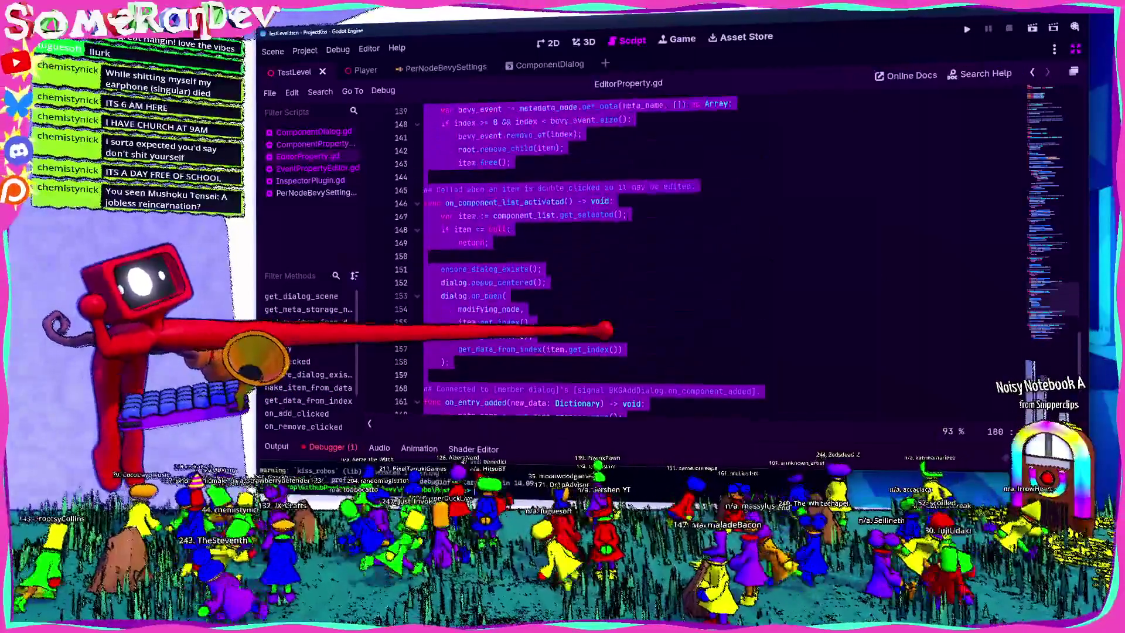
{"action": "scroll", "coordinate": [585, 258], "scroll_direction": "up", "scroll_amount": 6}
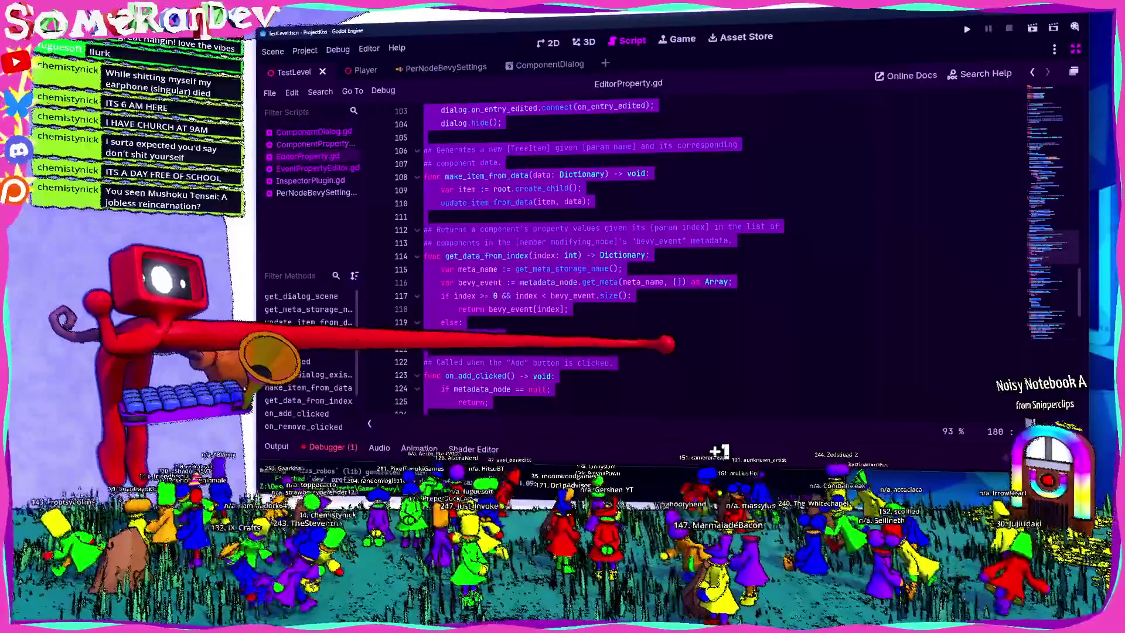
{"action": "scroll", "coordinate": [604, 311], "scroll_direction": "up", "scroll_amount": 6}
Work back up from ensure_dialog_exists to the metadata_node declaration around line 28.
{"action": "left_click", "coordinate": [559, 293]}
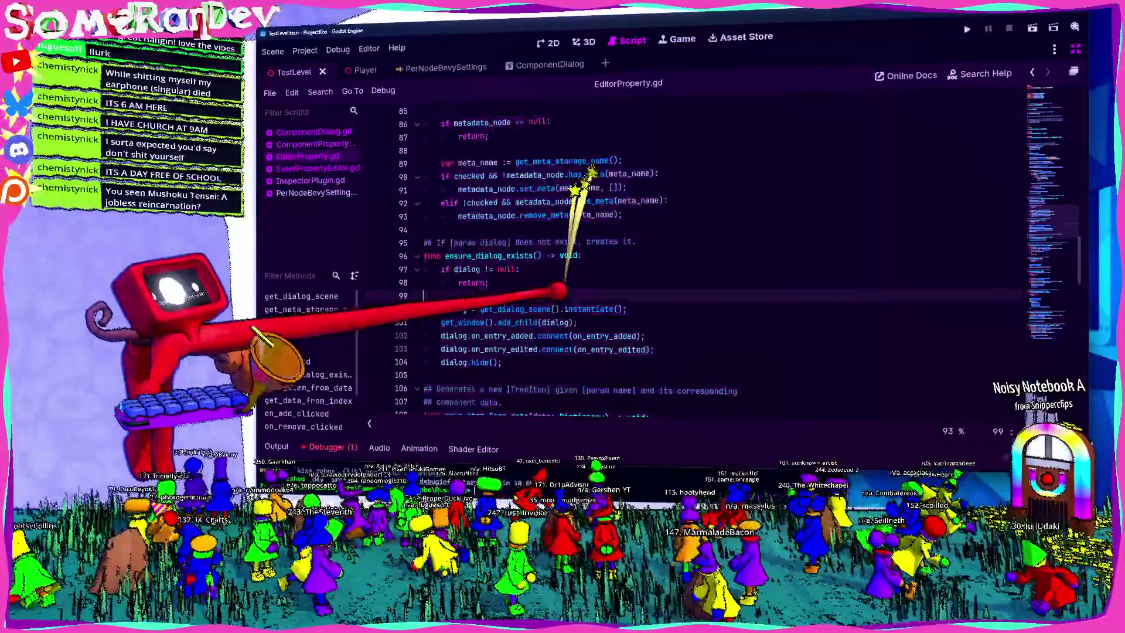
{"action": "scroll", "coordinate": [586, 176], "scroll_direction": "up", "scroll_amount": 13}
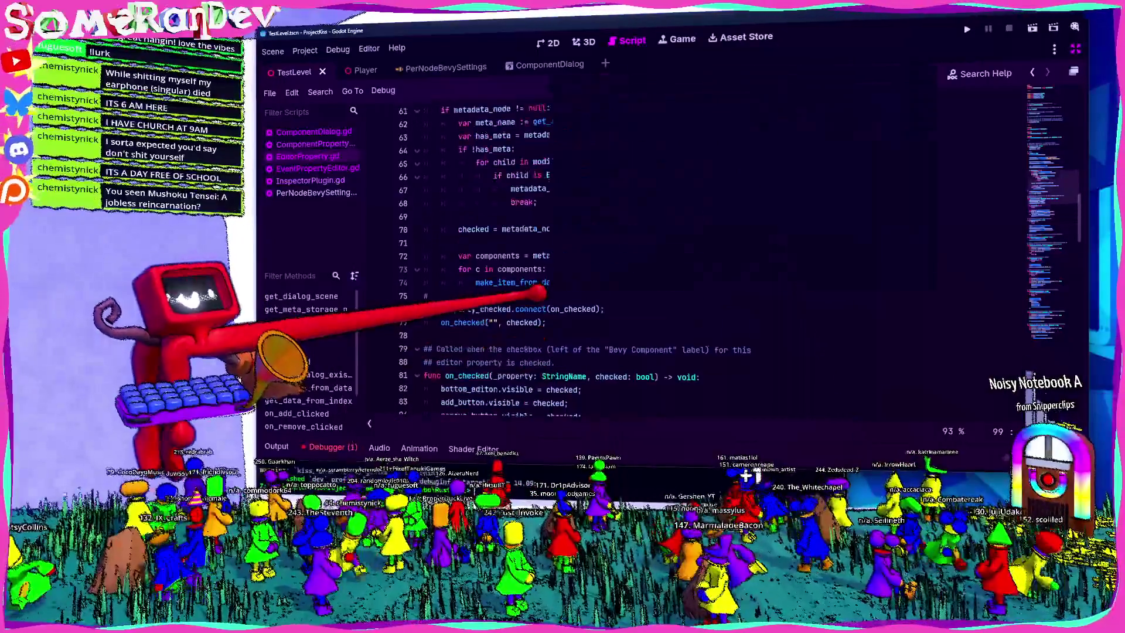
{"action": "scroll", "coordinate": [586, 258], "scroll_direction": "up", "scroll_amount": 5}
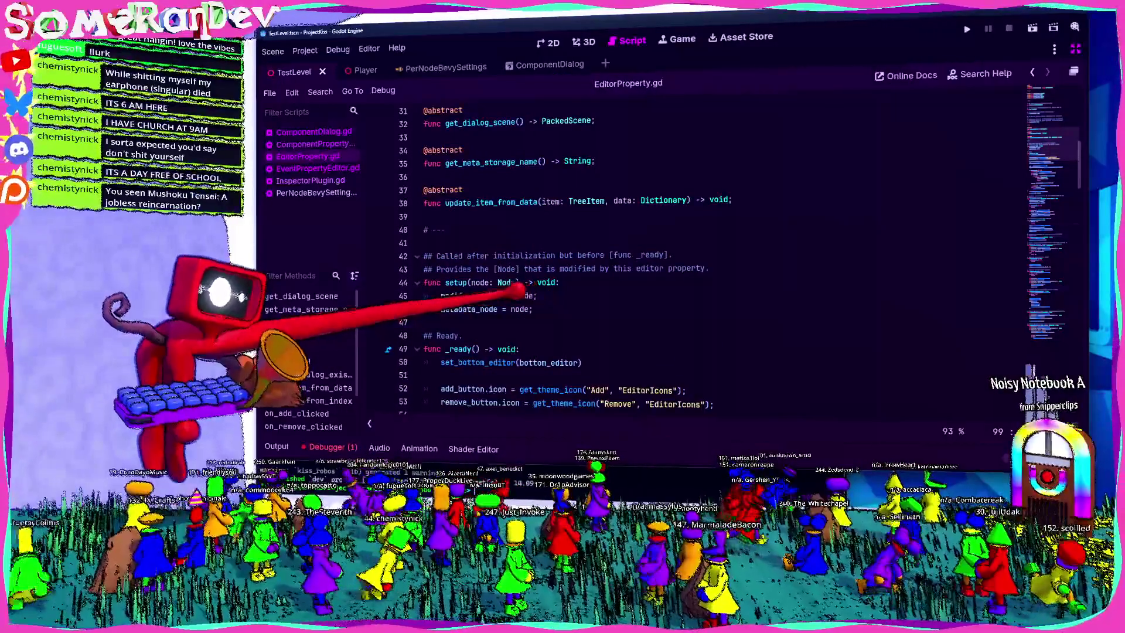
{"action": "left_click", "coordinate": [476, 229]}
{"action": "key", "text": "Up"}
{"action": "key", "text": "Up"}
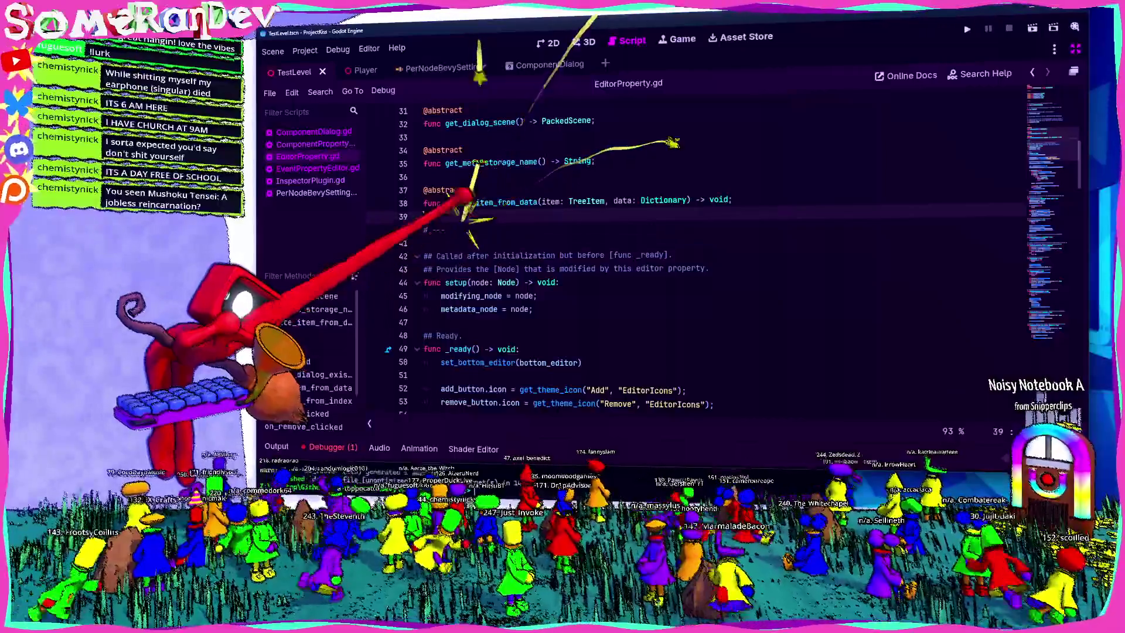
{"action": "scroll", "coordinate": [644, 264], "scroll_direction": "up", "scroll_amount": 4}
{"action": "left_click", "coordinate": [428, 256]}
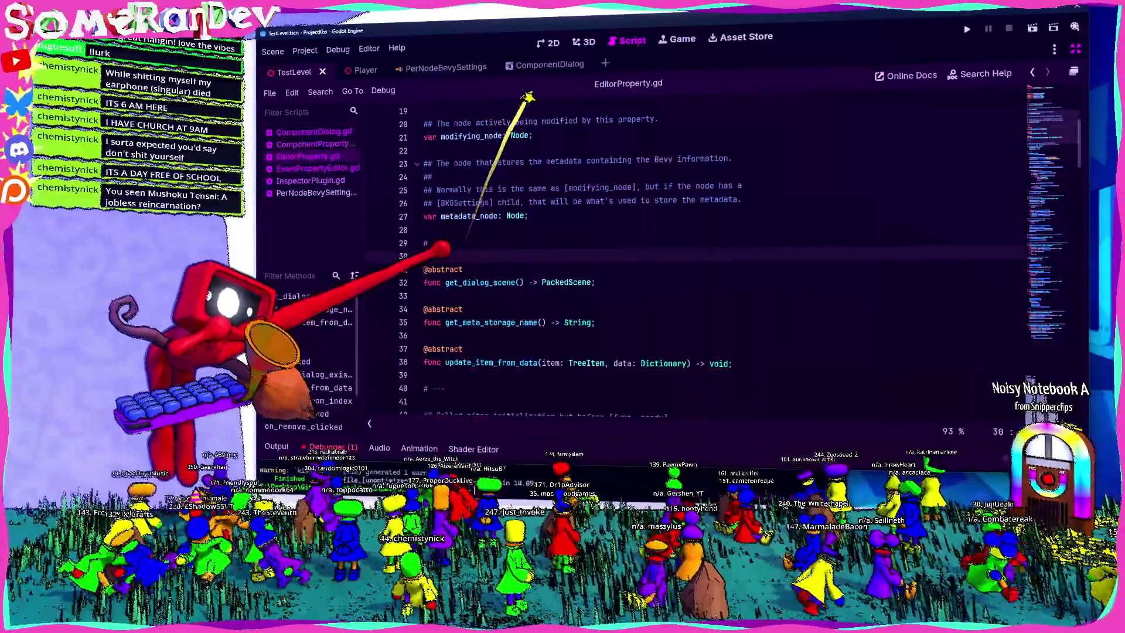
{"action": "left_click", "coordinate": [427, 230]}
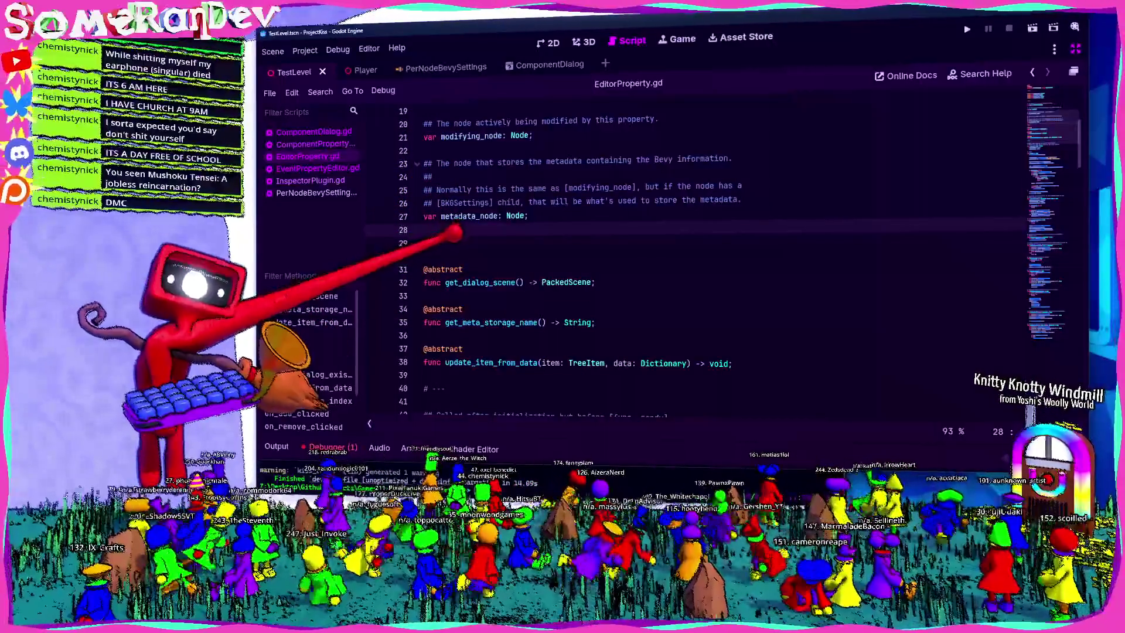
{"action": "scroll", "coordinate": [454, 233], "scroll_direction": "down", "scroll_amount": 8}
{"action": "left_click", "coordinate": [1082, 269]}
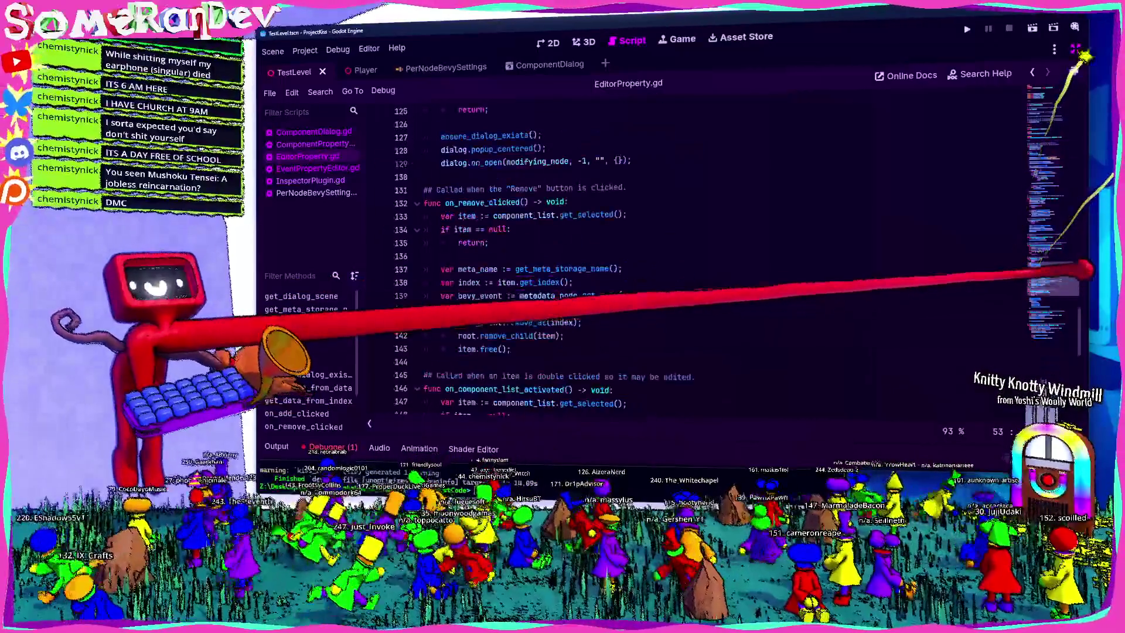
{"action": "scroll", "coordinate": [1082, 269], "scroll_direction": "down", "scroll_amount": 10}
{"action": "left_click", "coordinate": [468, 245]}
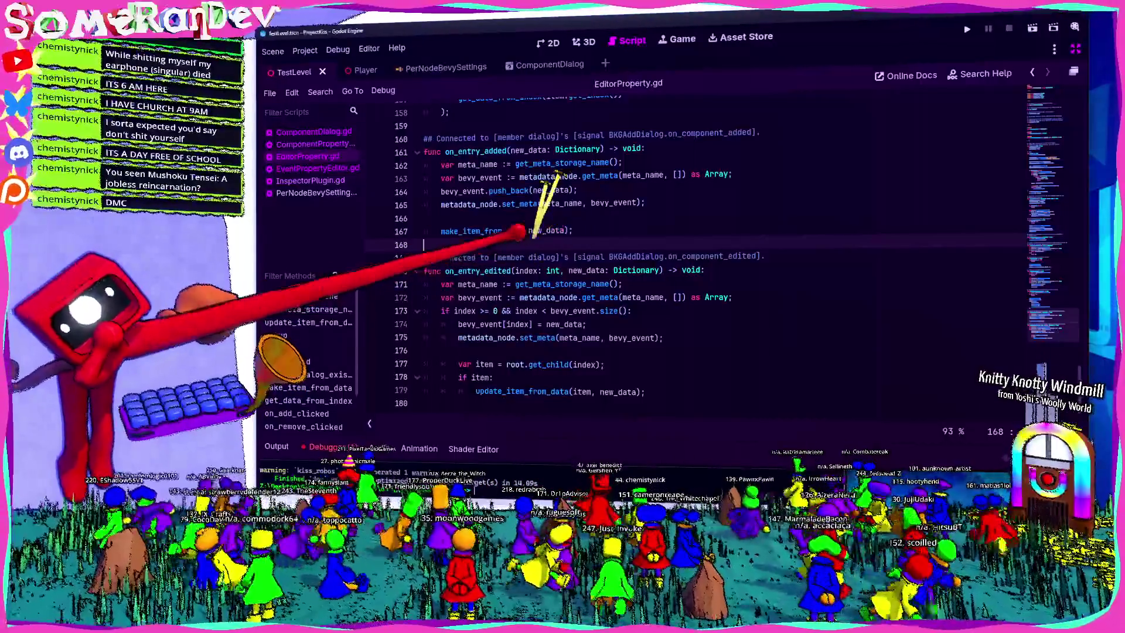
{"action": "mouse_move", "coordinate": [515, 230]}
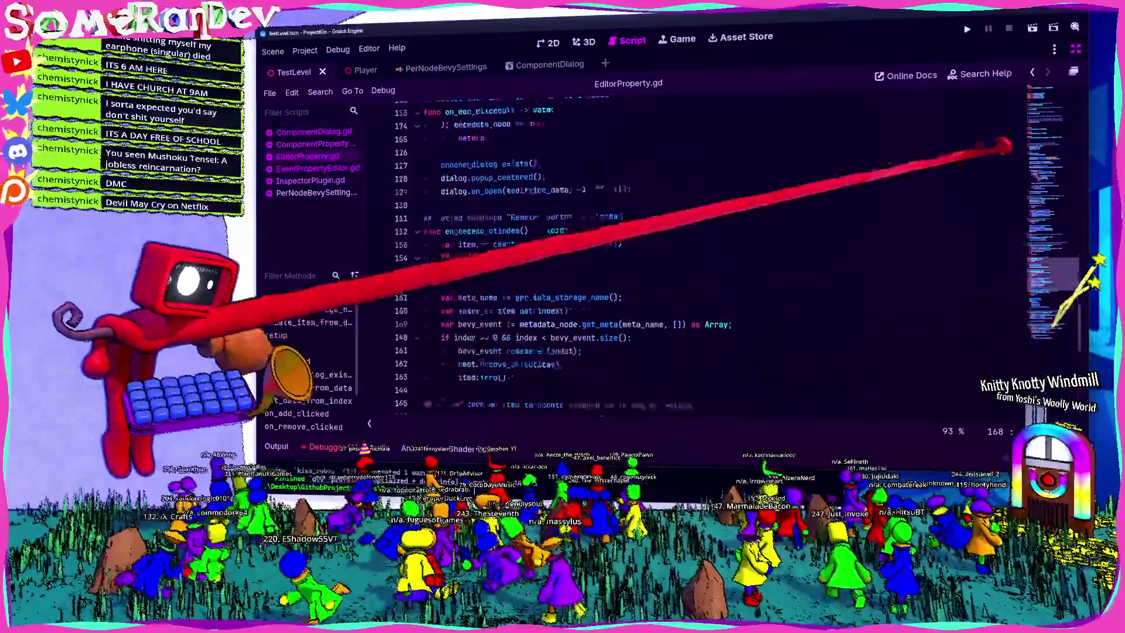
Scroll to the top of the script and select metadata_node on line 27.
{"action": "scroll", "coordinate": [644, 258], "scroll_direction": "up", "scroll_amount": 20}
{"action": "scroll", "coordinate": [645, 258], "scroll_direction": "down", "scroll_amount": 3}
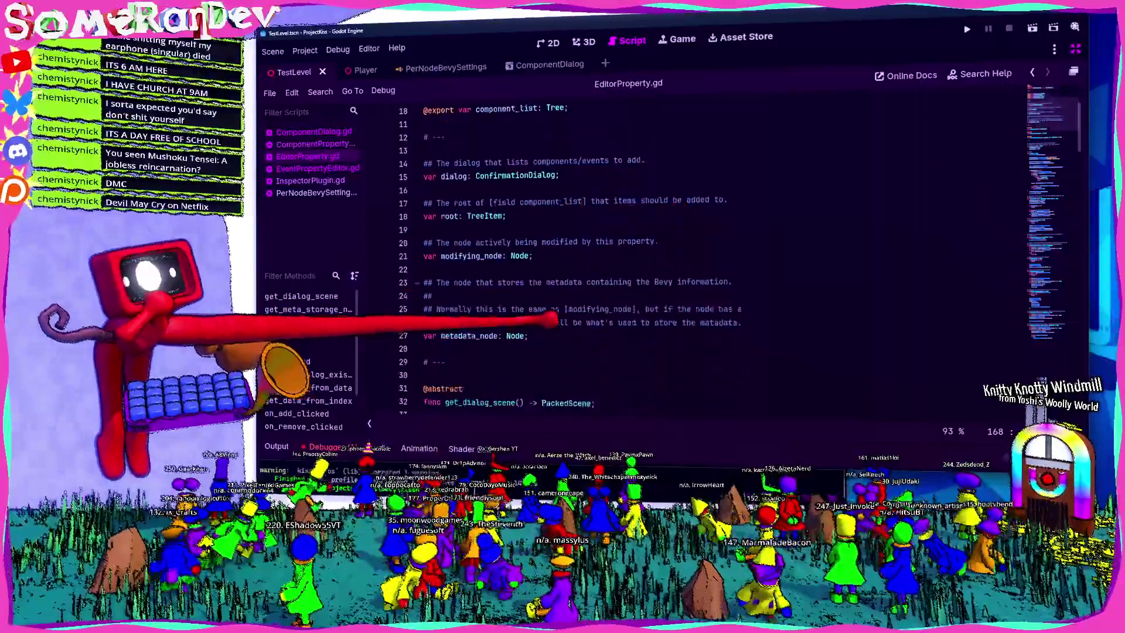
{"action": "scroll", "coordinate": [644, 258], "scroll_direction": "down", "scroll_amount": 1}
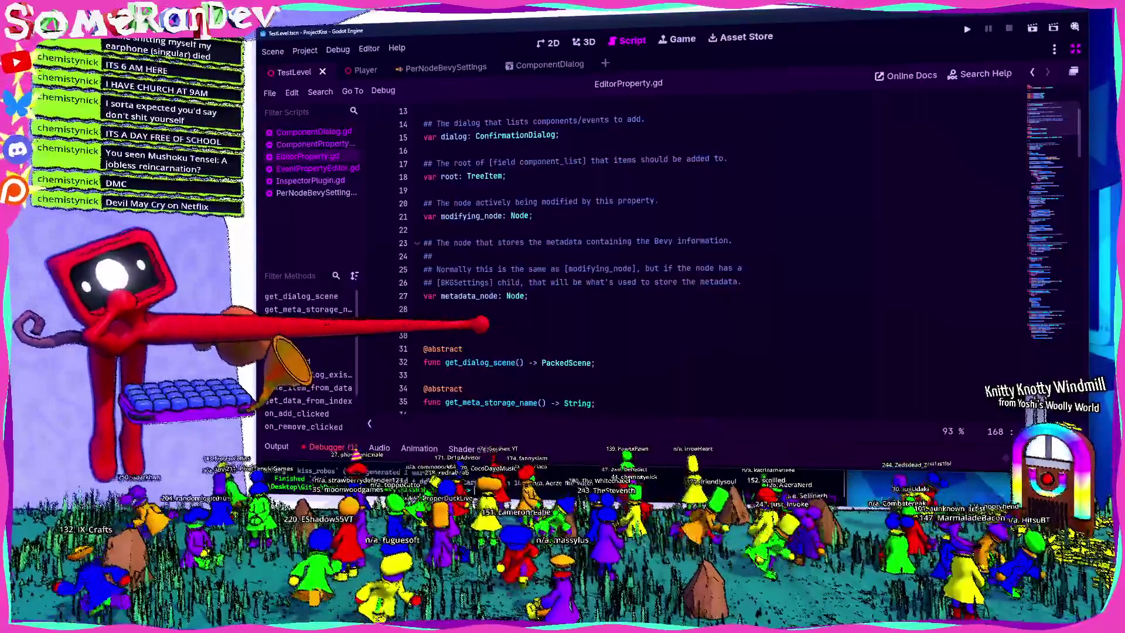
{"action": "double_click", "coordinate": [468, 296]}
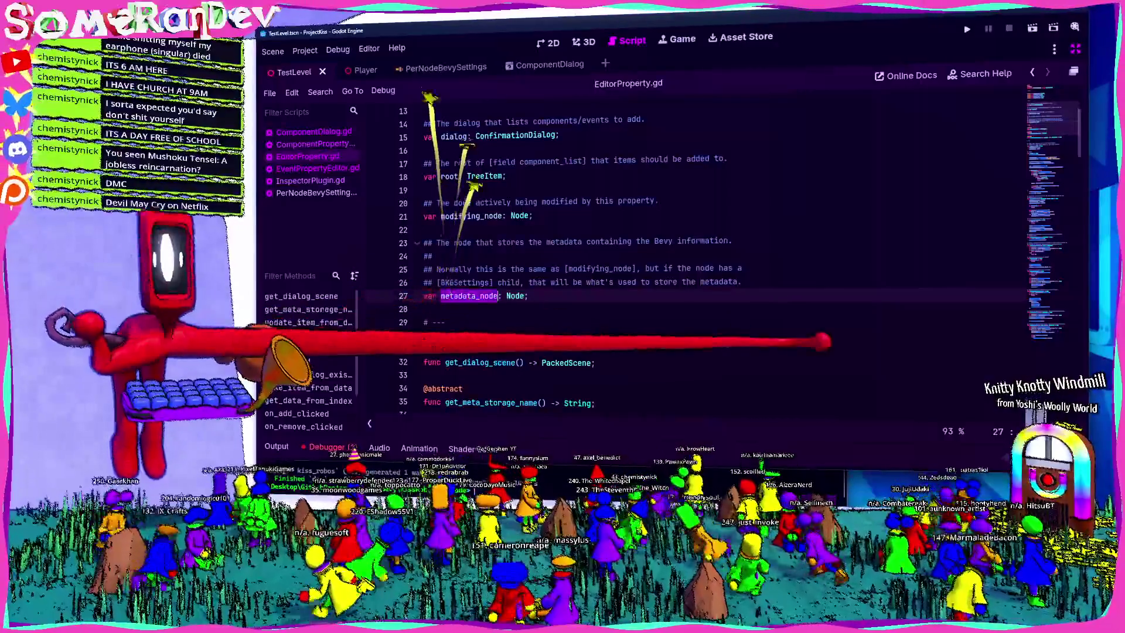
{"action": "scroll", "coordinate": [645, 264], "scroll_direction": "down", "scroll_amount": 3}
{"action": "scroll", "coordinate": [644, 263], "scroll_direction": "up", "scroll_amount": 4}
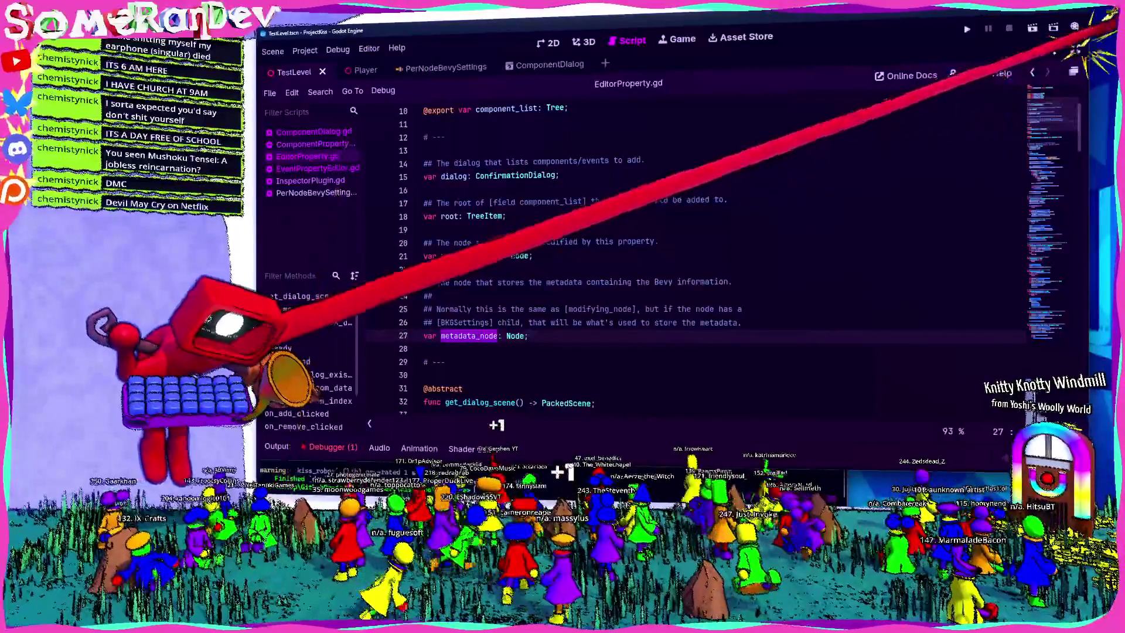
Leave distraction-free mode and show the Player scene in the 3D view.
{"action": "key", "text": "ctrl+shift+F11"}
{"action": "key", "text": "ctrl+Tab"}
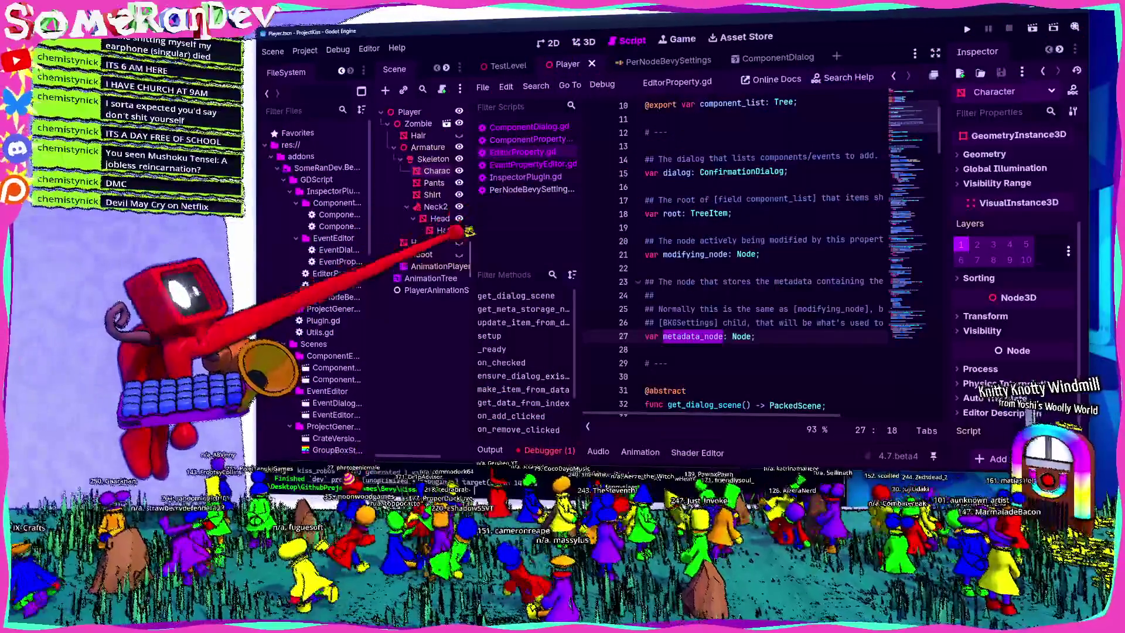
{"action": "left_click", "coordinate": [584, 42]}
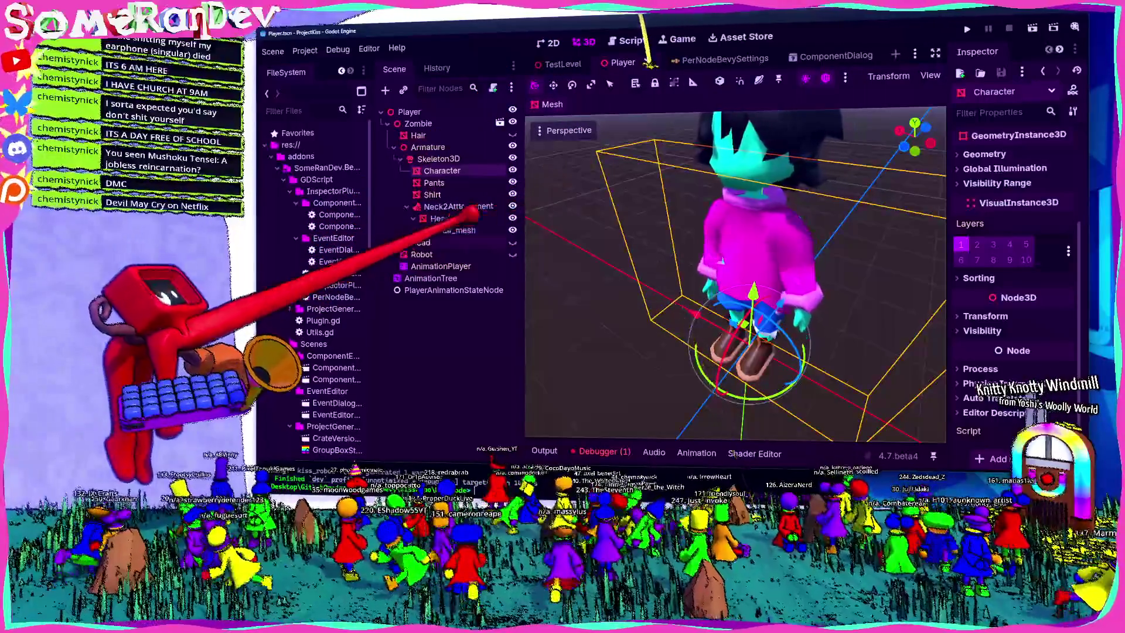
Frame the Character mesh, add a BKGSettings child found by searching 'bkg', and save.
{"action": "key", "text": "f"}
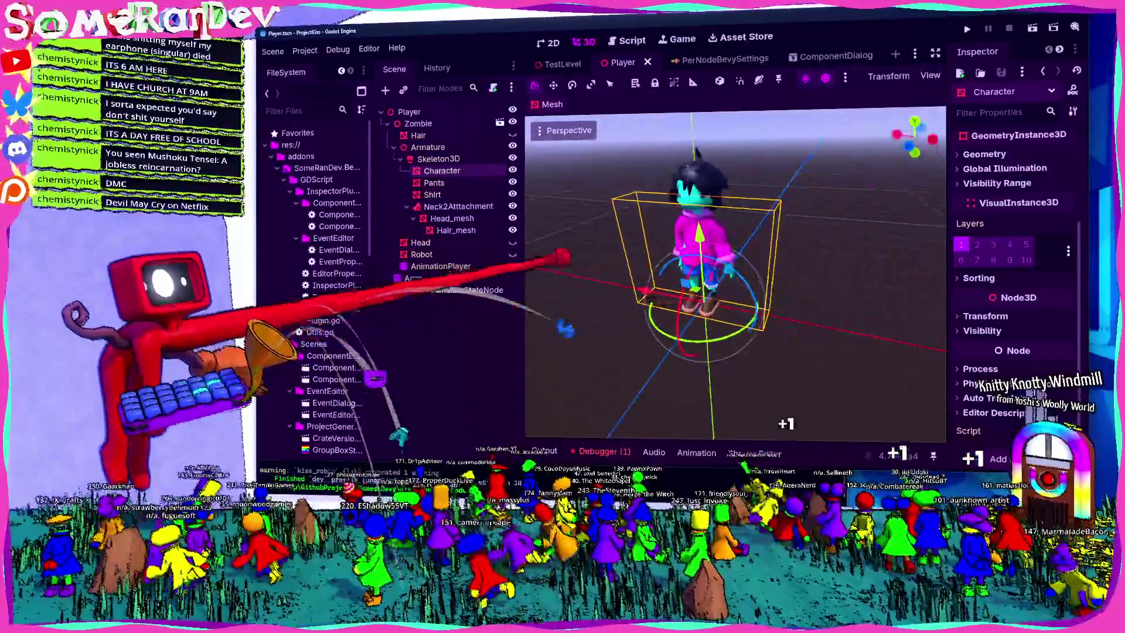
{"action": "key", "text": "ctrl+s"}
{"action": "key", "text": "ctrl+a"}
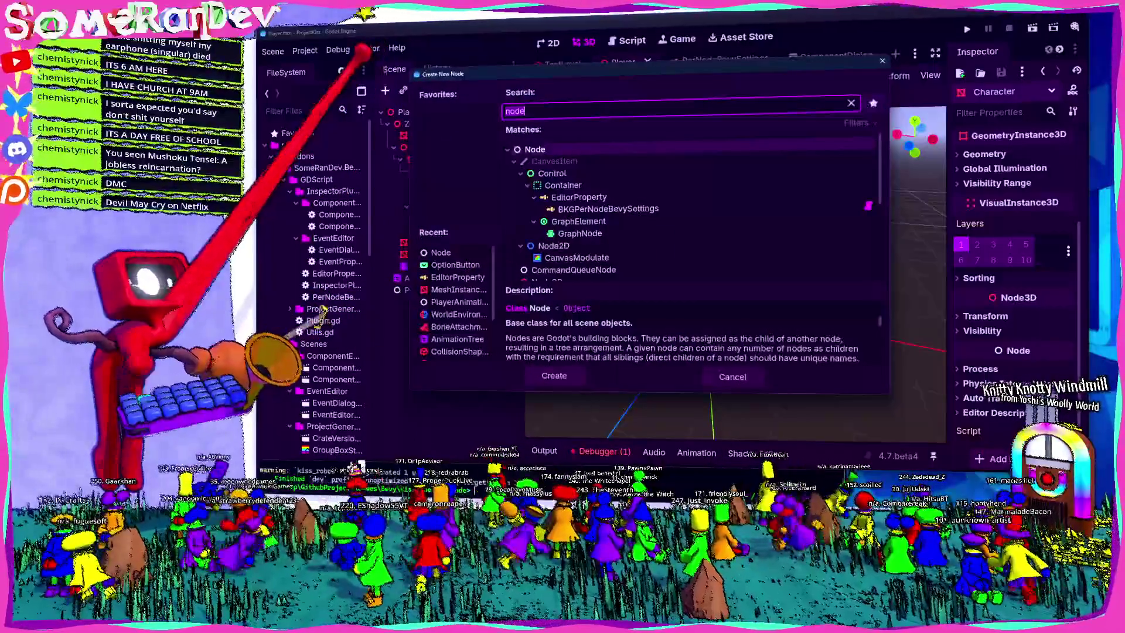
{"action": "type", "text": "bkg"}
{"action": "key", "text": "Return"}
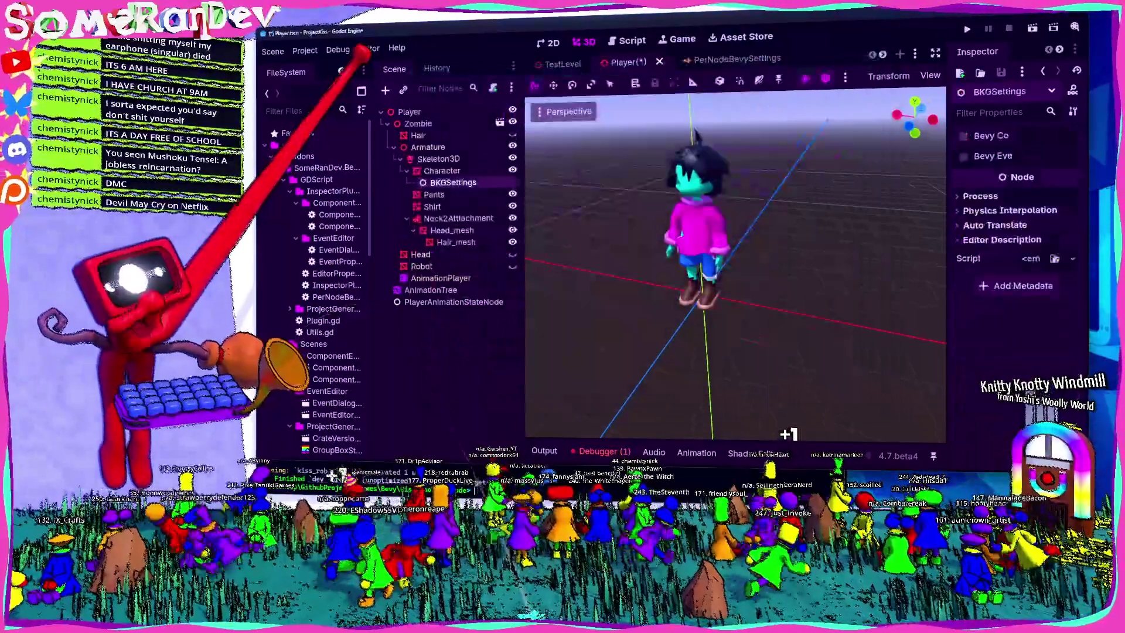
{"action": "key", "text": "ctrl+s"}
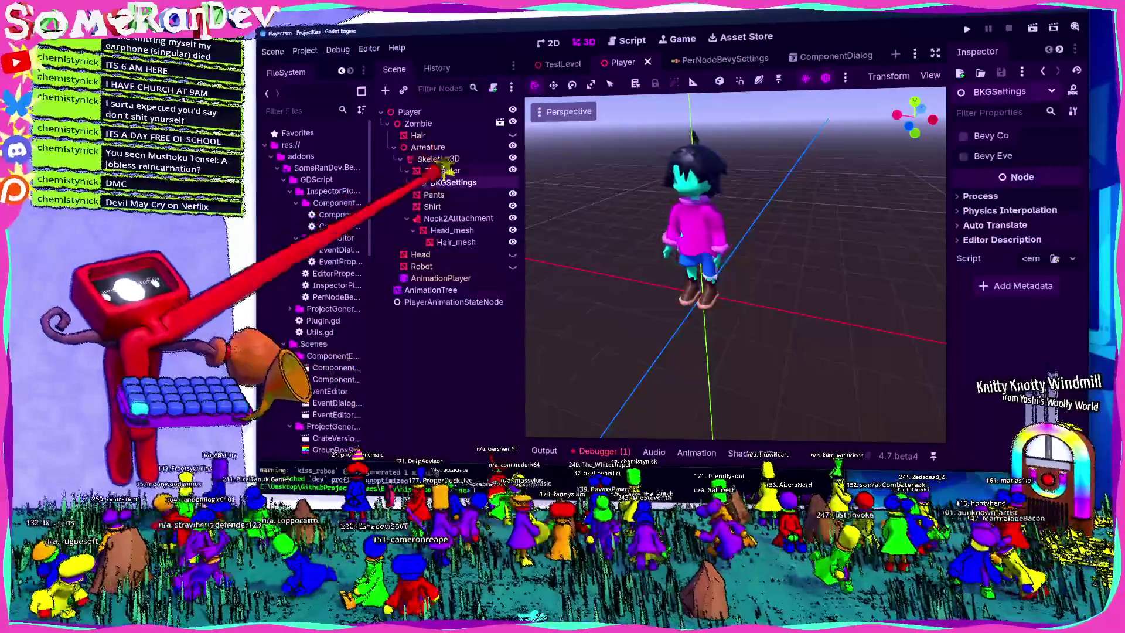
{"action": "left_click", "coordinate": [444, 170]}
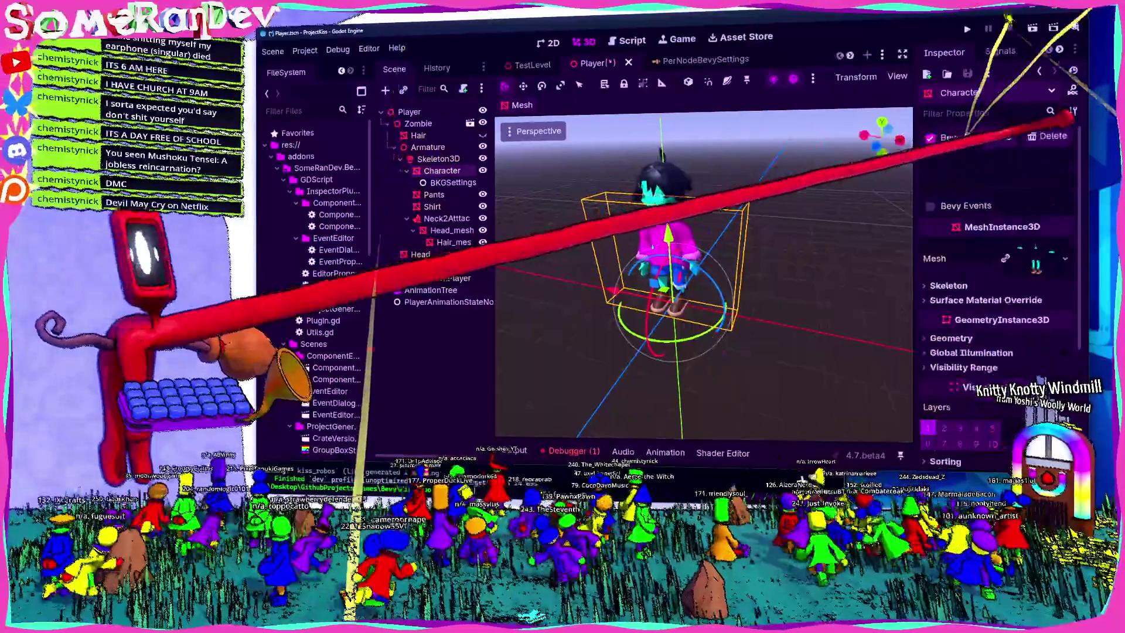
Add the Materializer Bevy component to Character and check it on the BKGSettings child.
{"action": "left_click", "coordinate": [996, 135]}
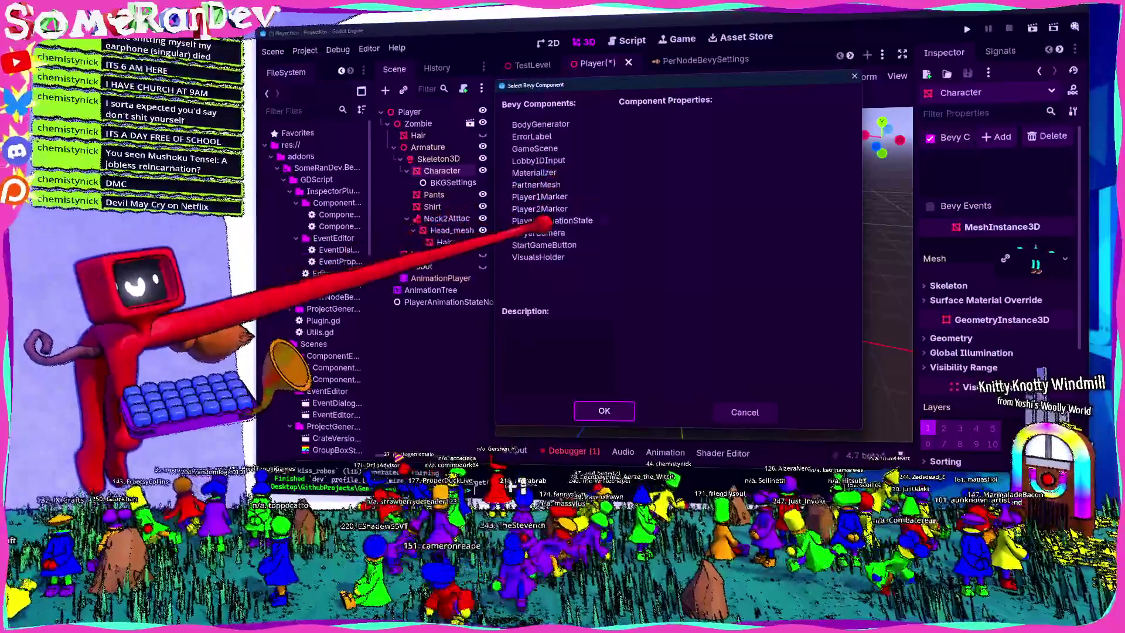
{"action": "left_click", "coordinate": [533, 172]}
{"action": "left_click", "coordinate": [604, 411]}
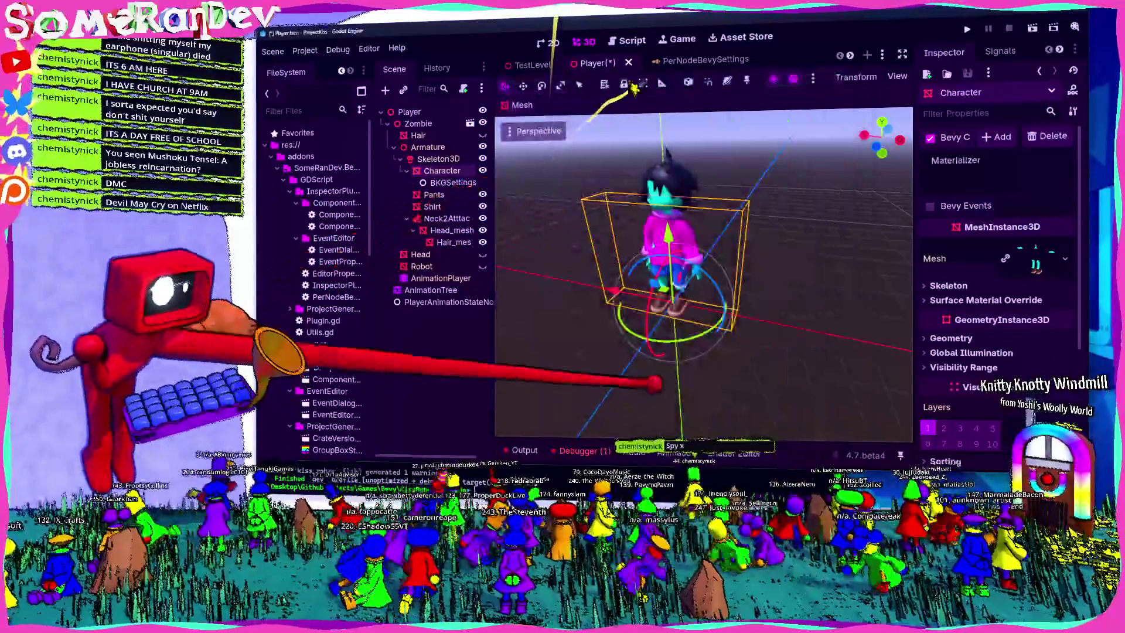
{"action": "left_click", "coordinate": [453, 182]}
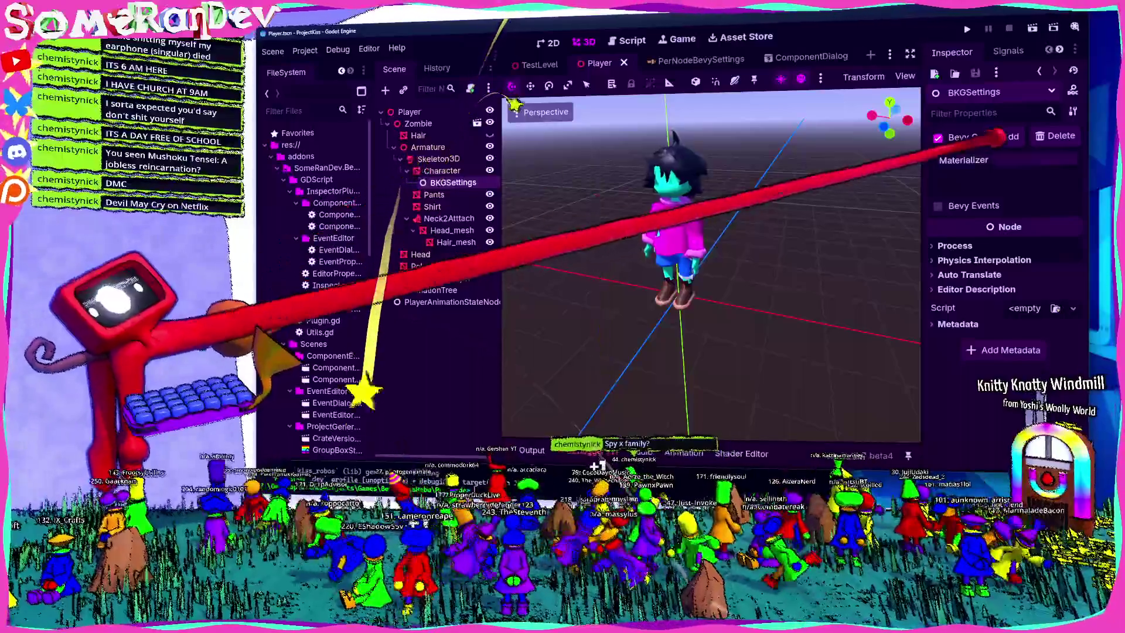
{"action": "left_click", "coordinate": [441, 170]}
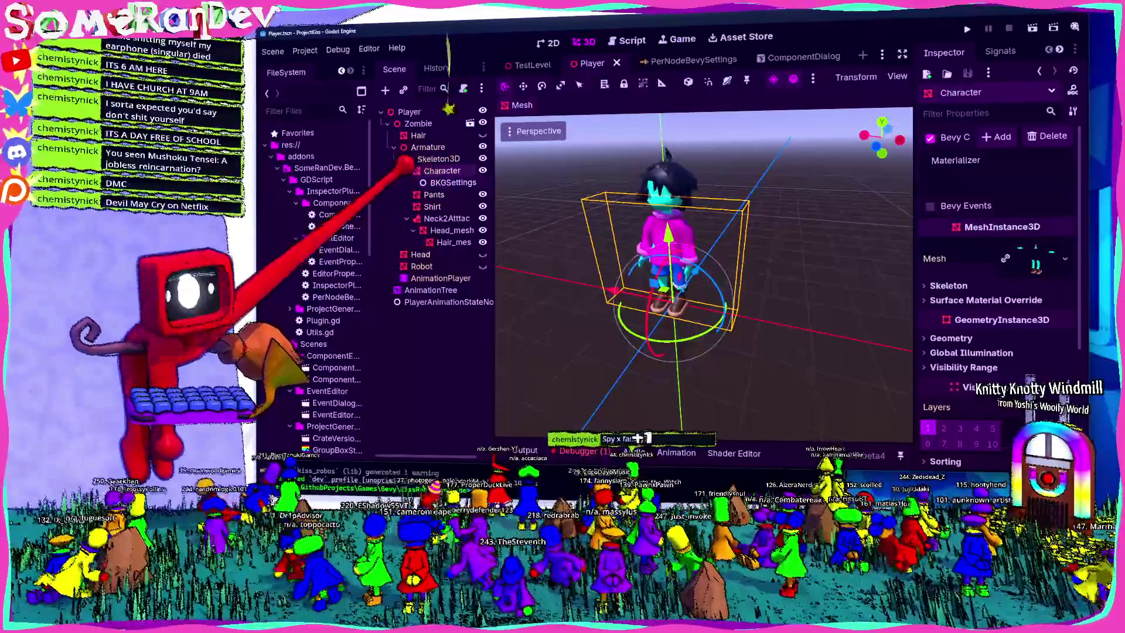
{"action": "scroll", "coordinate": [996, 293], "scroll_direction": "down", "scroll_amount": 3}
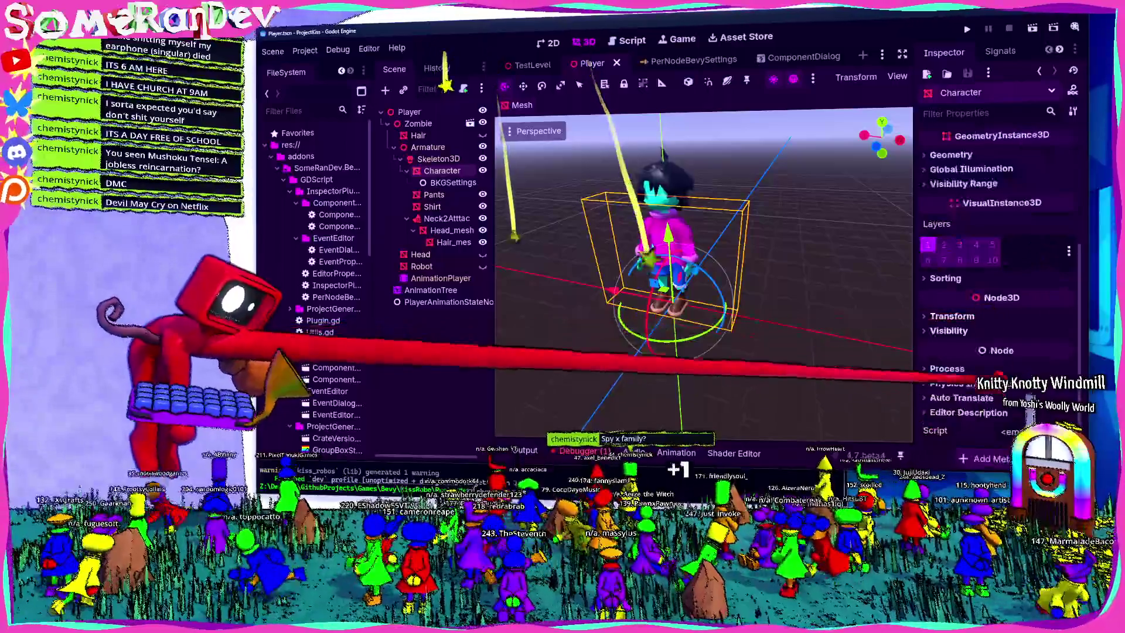
{"action": "left_click", "coordinate": [452, 182]}
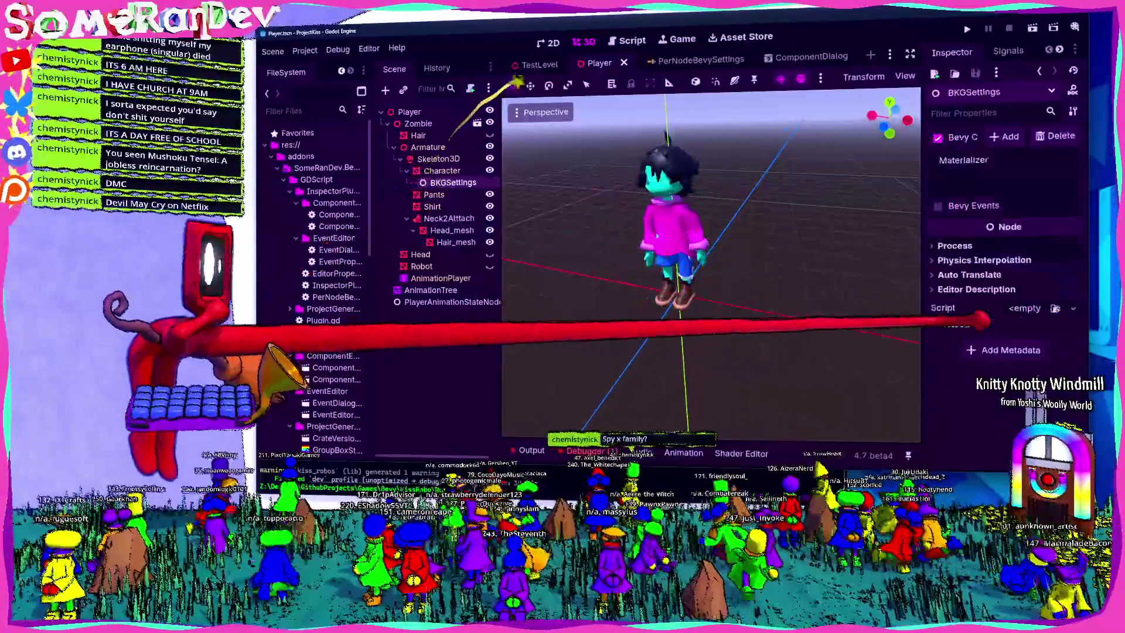
{"action": "left_click", "coordinate": [961, 324]}
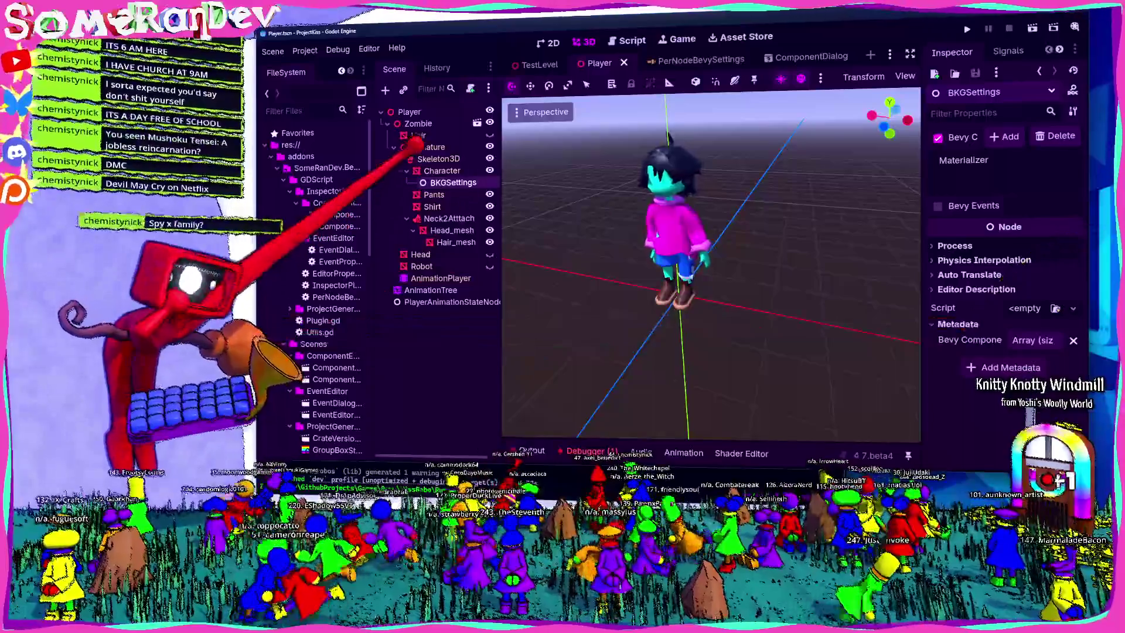
{"action": "left_click", "coordinate": [442, 171]}
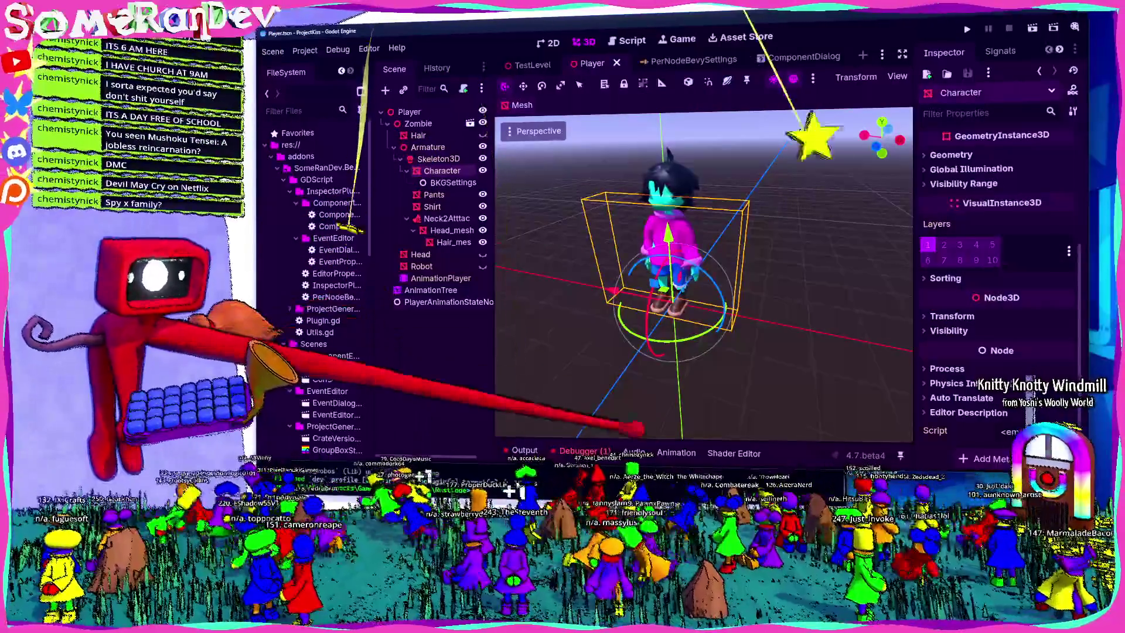
{"action": "scroll", "coordinate": [967, 193], "scroll_direction": "up", "scroll_amount": 5}
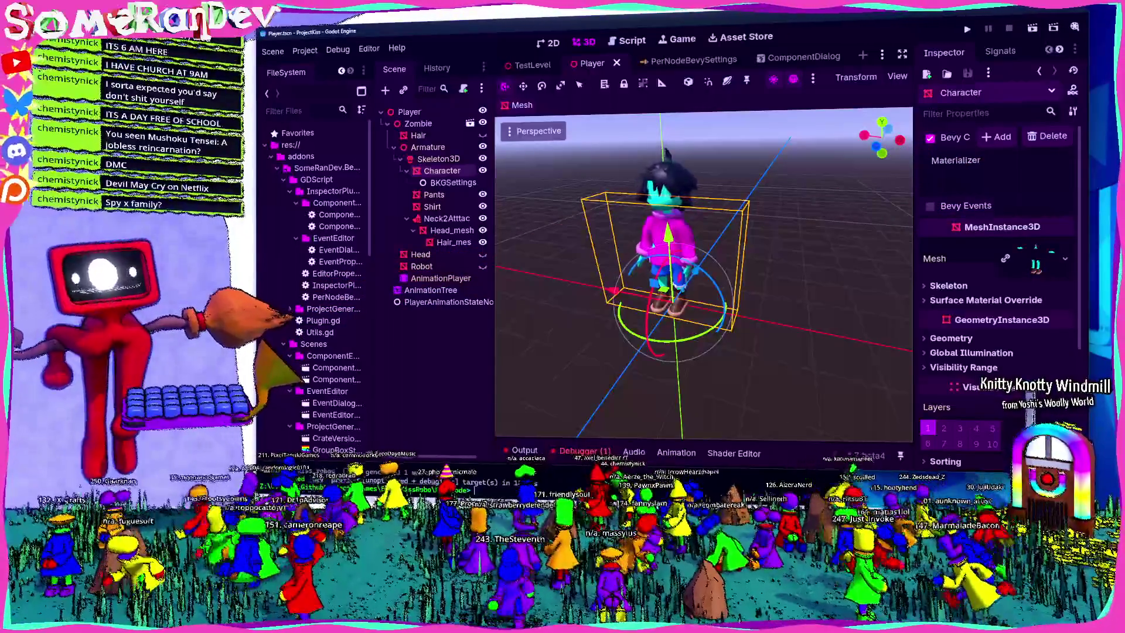
{"action": "key", "text": "alt+Tab"}
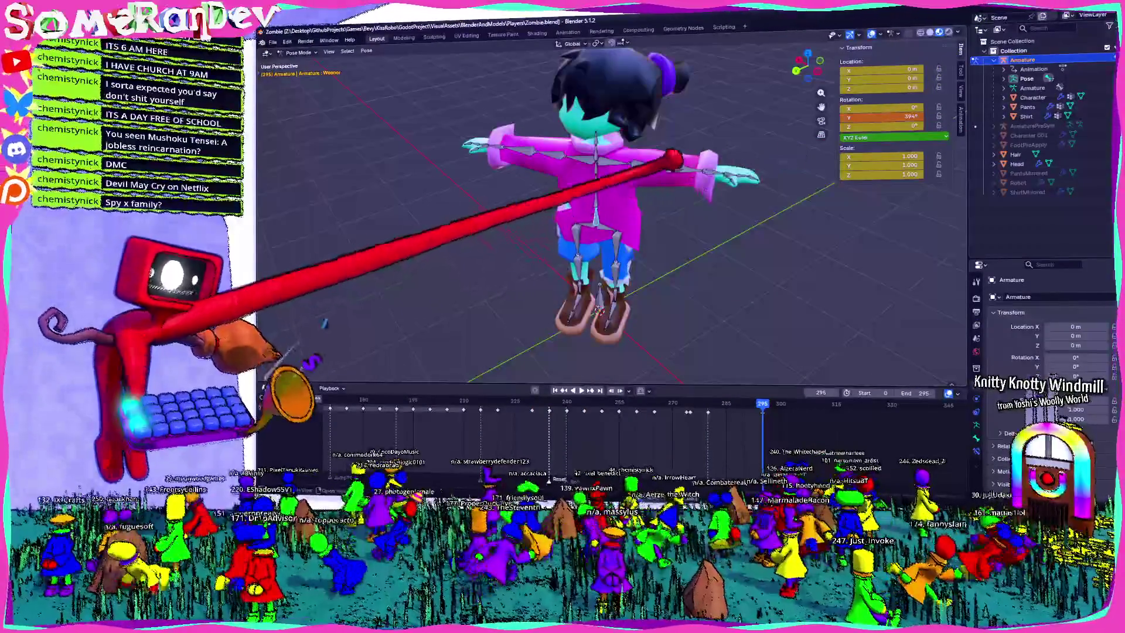
{"action": "key", "text": "alt+Tab"}
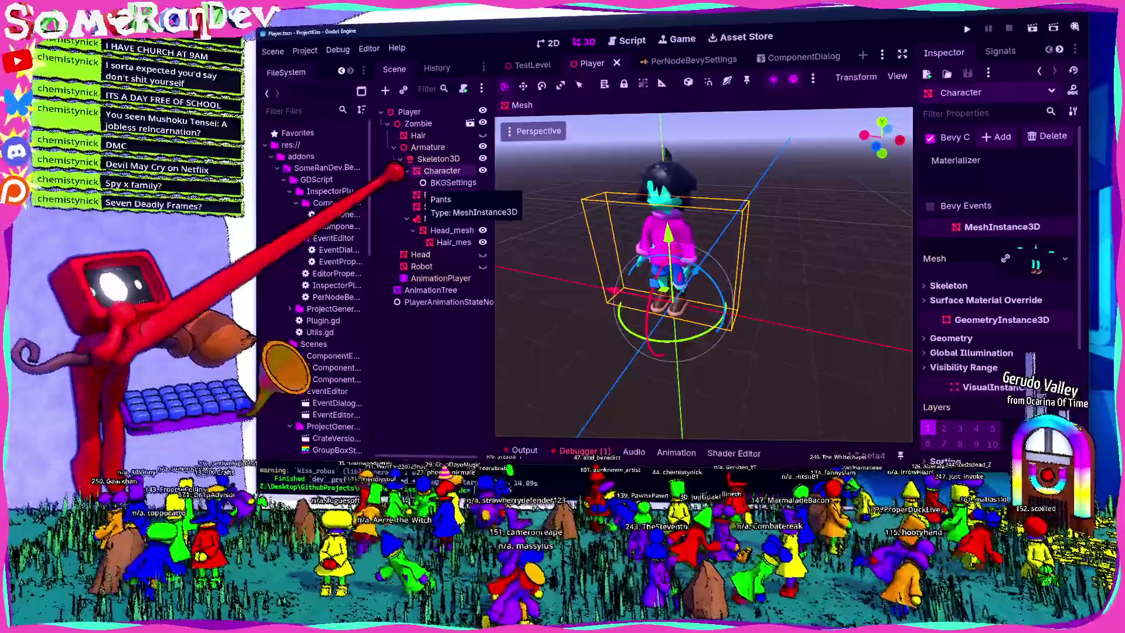
Deselect the Character mesh, save the Player scene, and switch to the browser.
{"action": "left_click", "coordinate": [398, 366]}
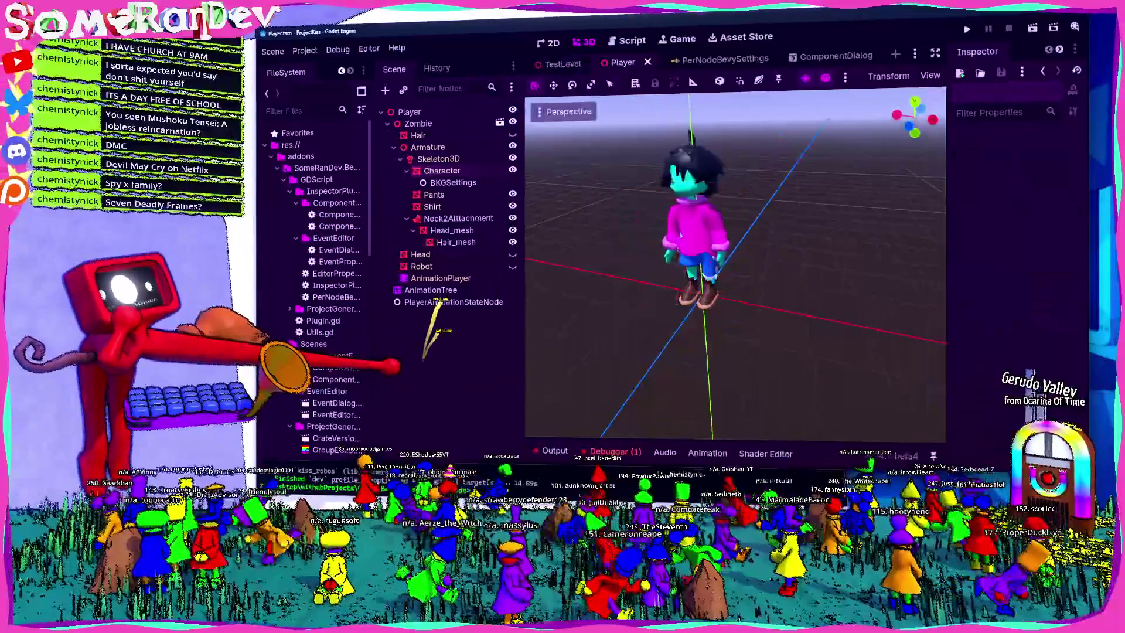
{"action": "key", "text": "ctrl+s"}
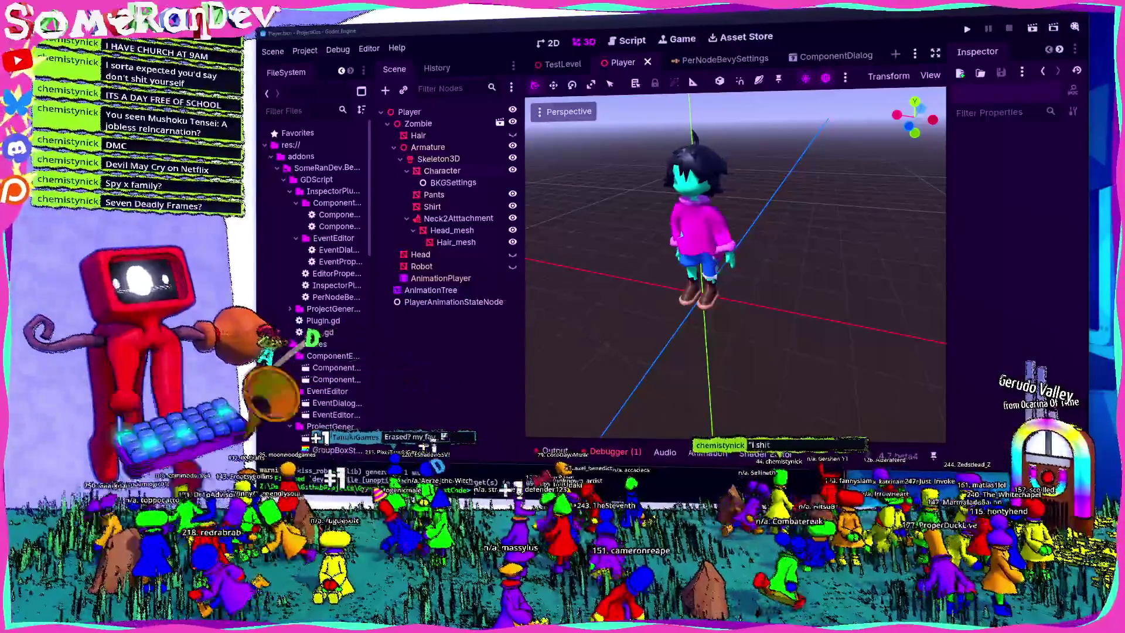
{"action": "key", "text": "alt+Tab"}
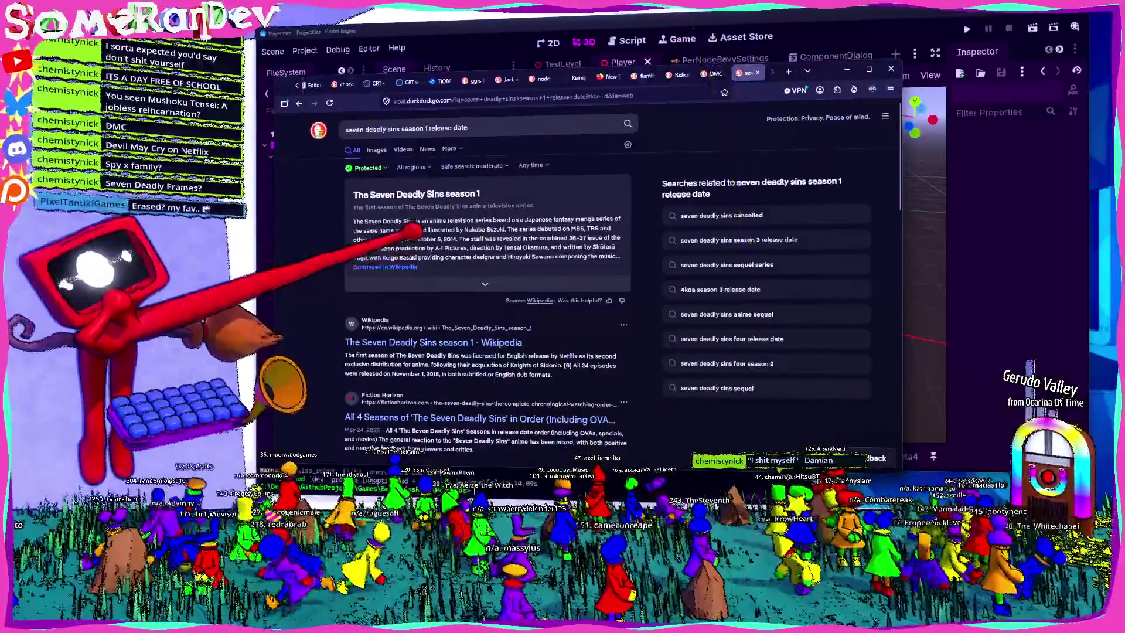
Highlight 2014 in the Seven Deadly Sins release-date snippet, briefly return to Godot, then back.
{"action": "double_click", "coordinate": [449, 239]}
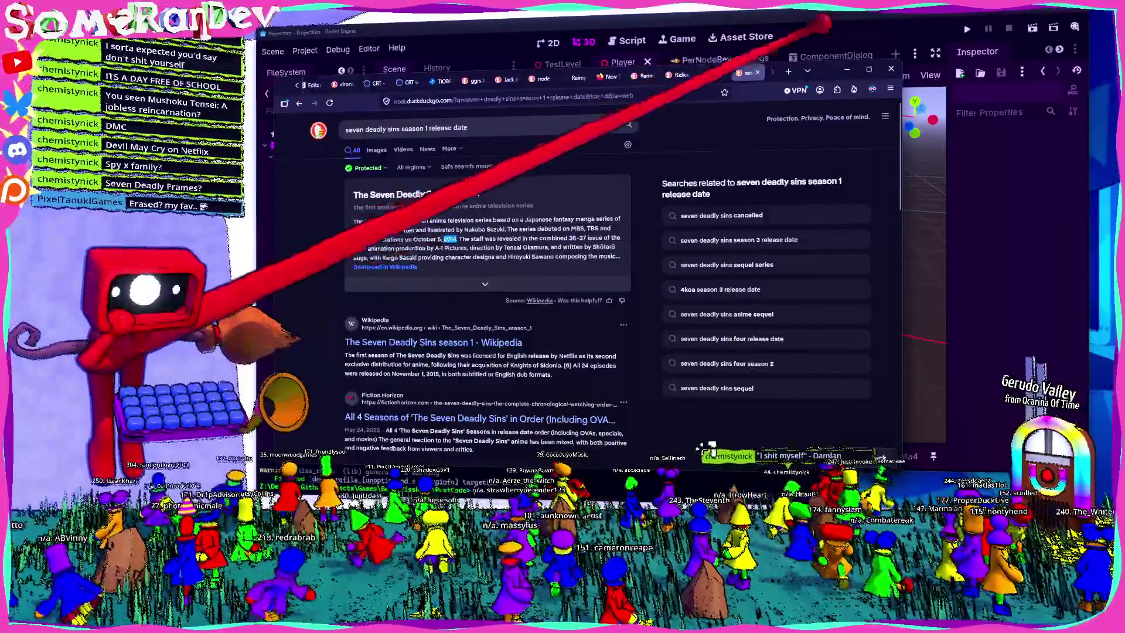
{"action": "key", "text": "alt+Tab"}
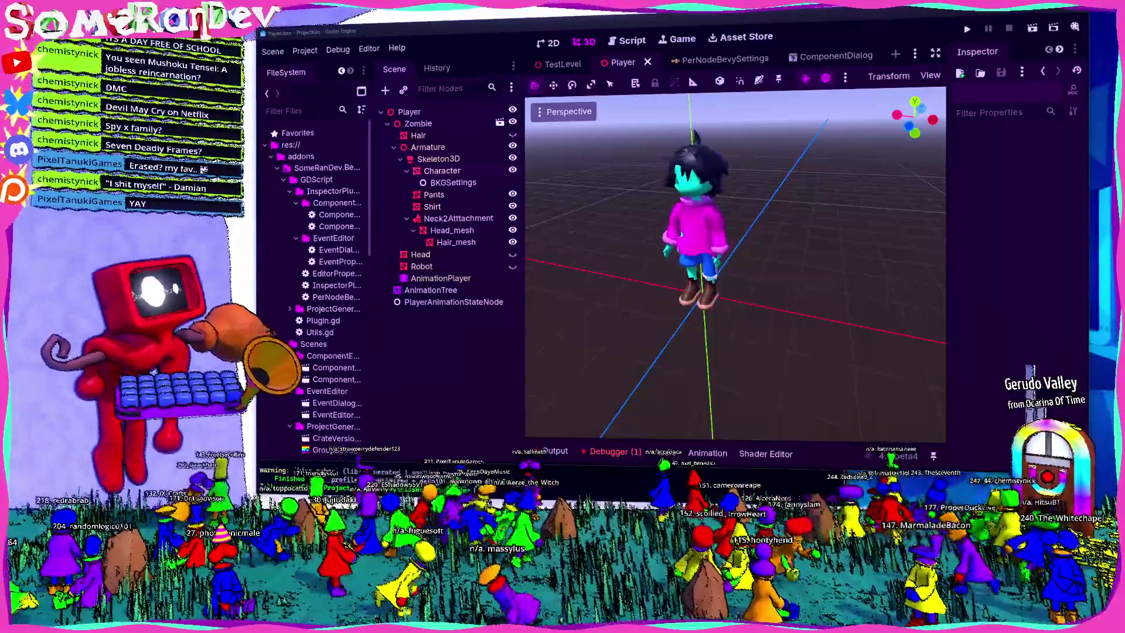
{"action": "key", "text": "alt+Tab"}
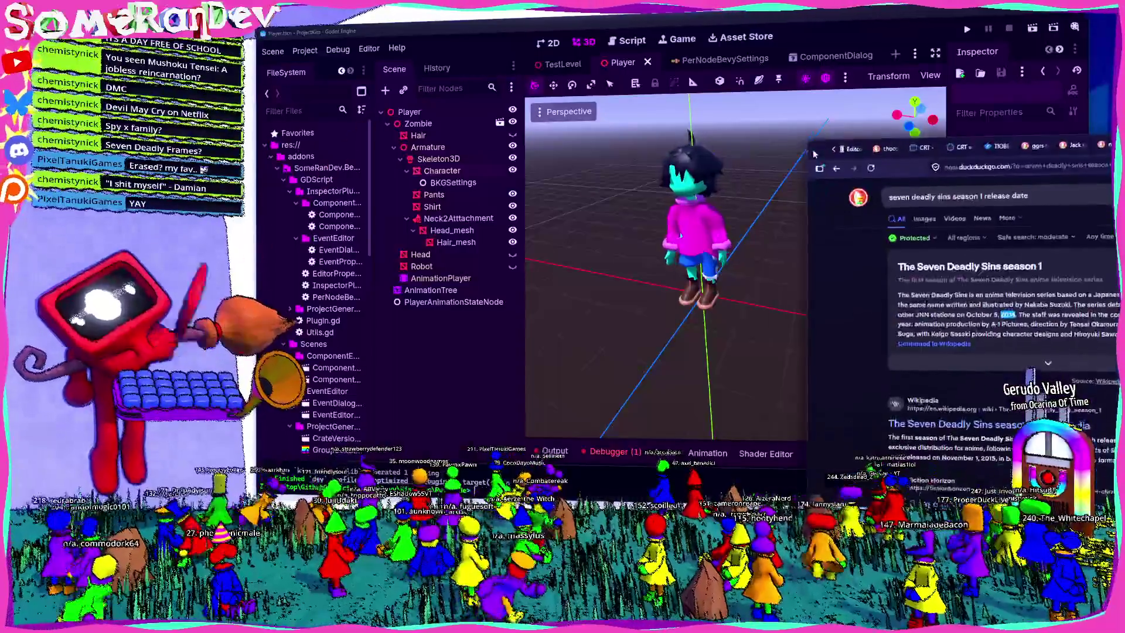
Search 'erased release date', open the Erased (manga) Wikipedia article, and expand its further details.
{"action": "type", "text": "erased release date"}
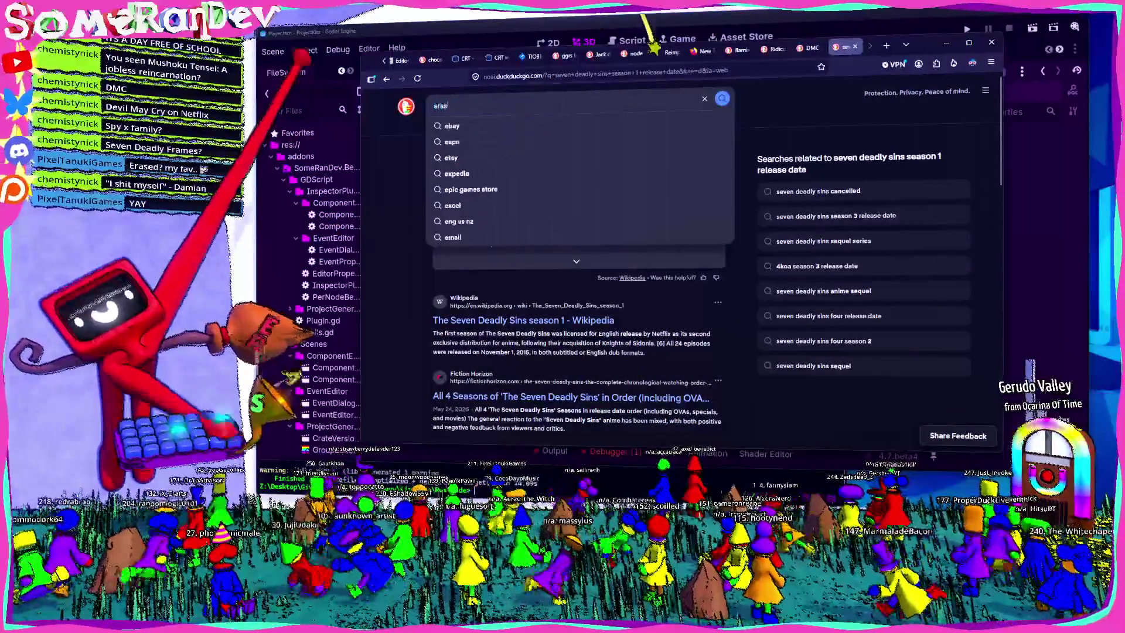
{"action": "key", "text": "Return"}
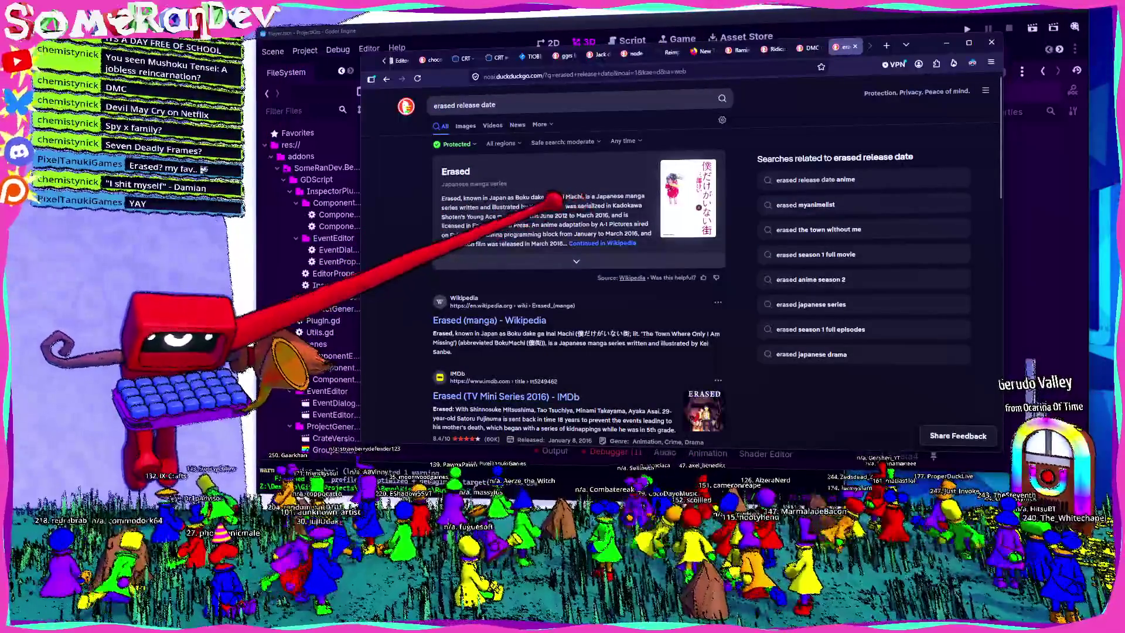
{"action": "left_click", "coordinate": [517, 320]}
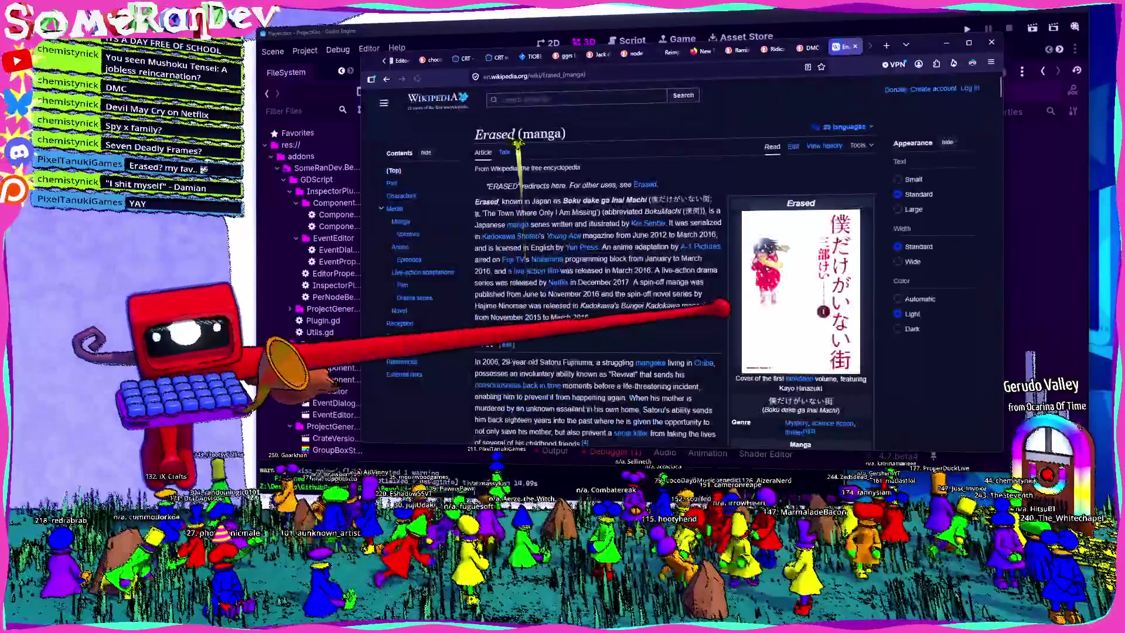
{"action": "scroll", "coordinate": [528, 319], "scroll_direction": "down", "scroll_amount": 5}
{"action": "scroll", "coordinate": [773, 205], "scroll_direction": "down", "scroll_amount": 3}
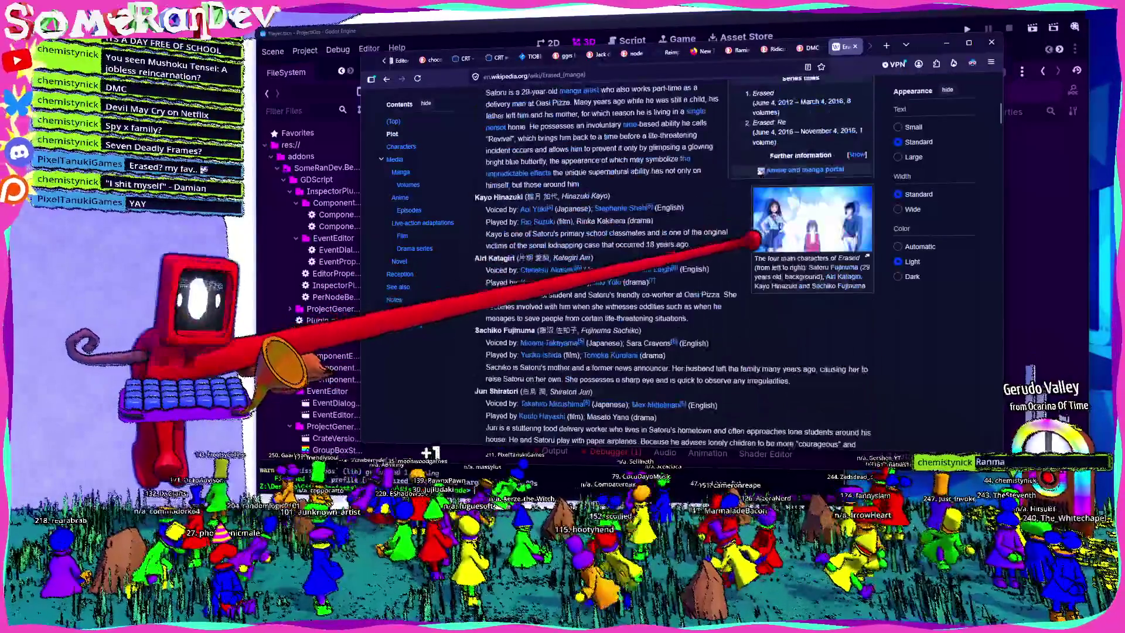
{"action": "left_click", "coordinate": [859, 155]}
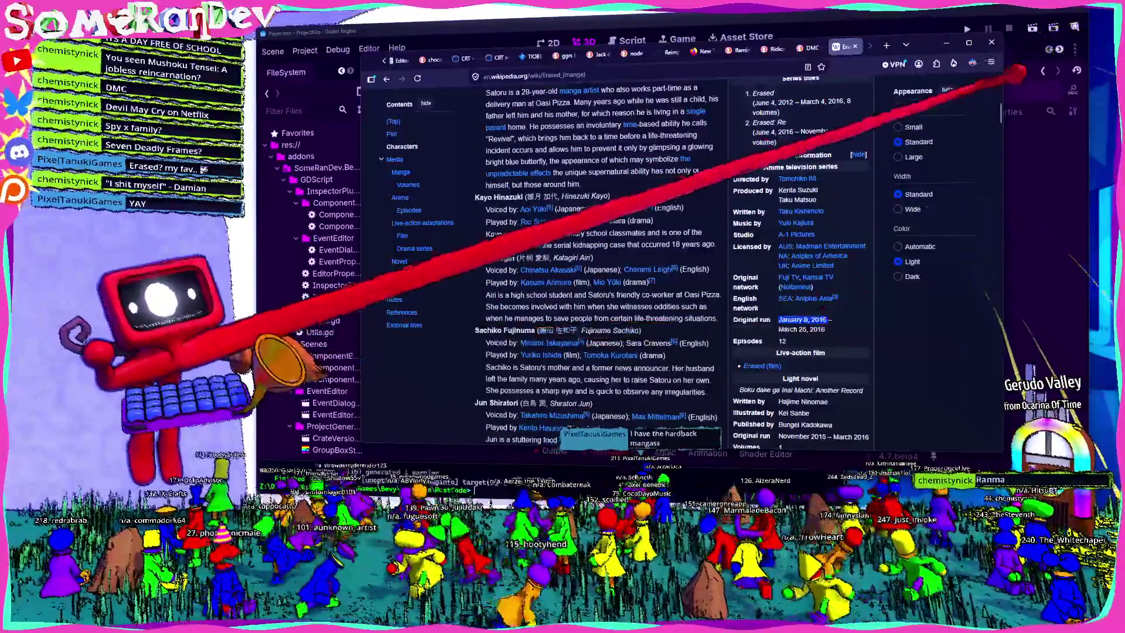
{"action": "key", "text": "alt+Tab"}
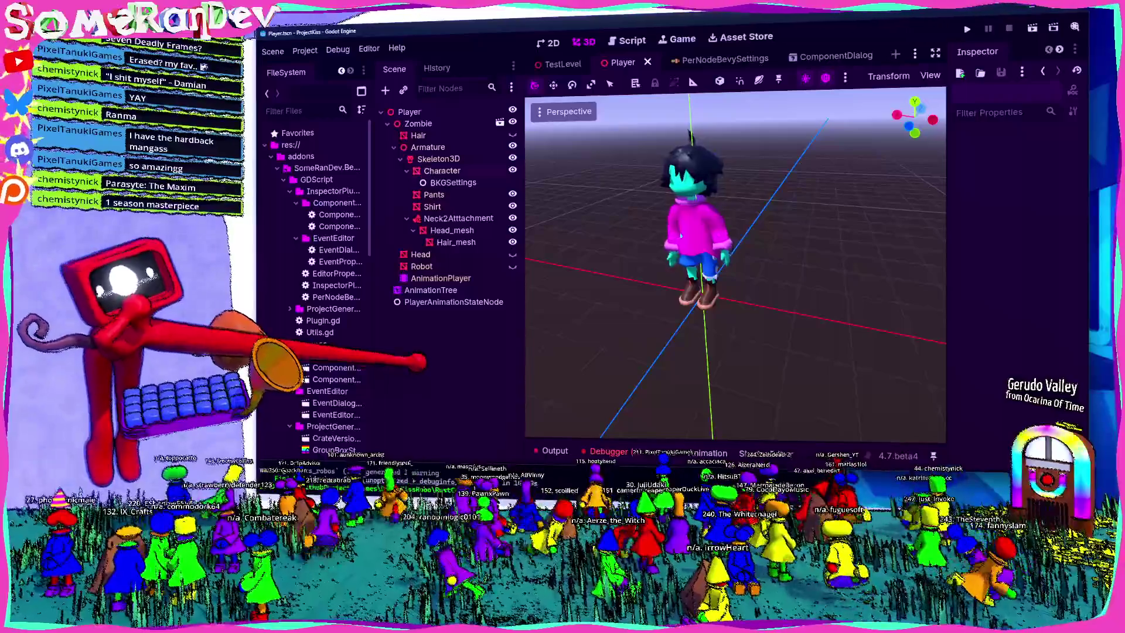
Save the Player scene and copy Character's BKGSettings node under the Pants mesh.
{"action": "key", "text": "ctrl+s"}
{"action": "left_click", "coordinate": [440, 170]}
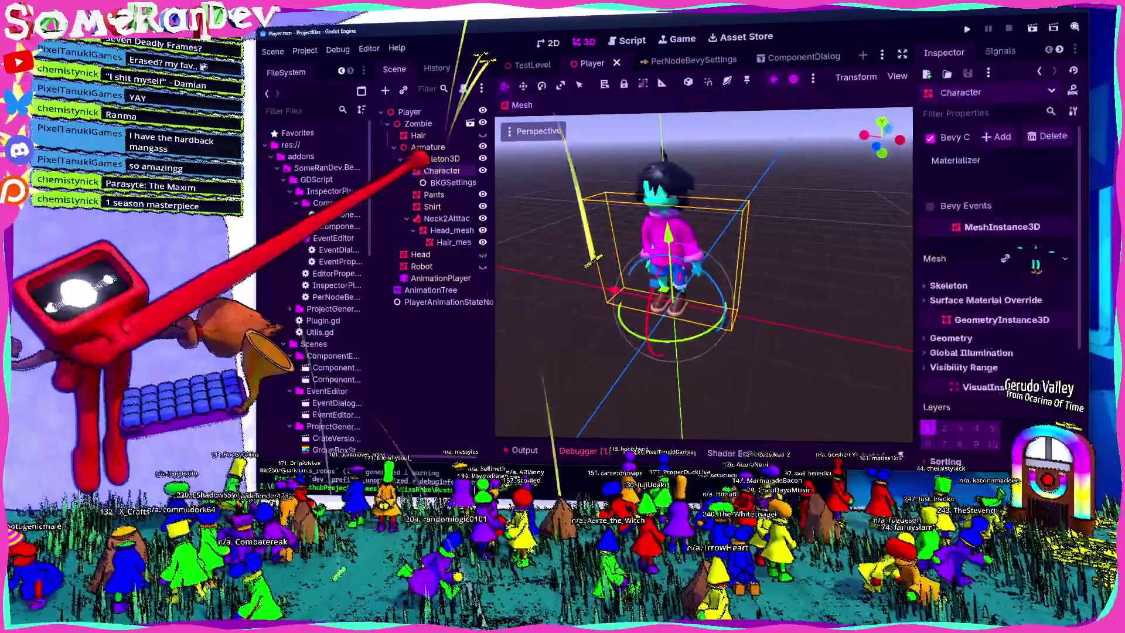
{"action": "left_click", "coordinate": [451, 182]}
{"action": "left_click", "coordinate": [440, 171]}
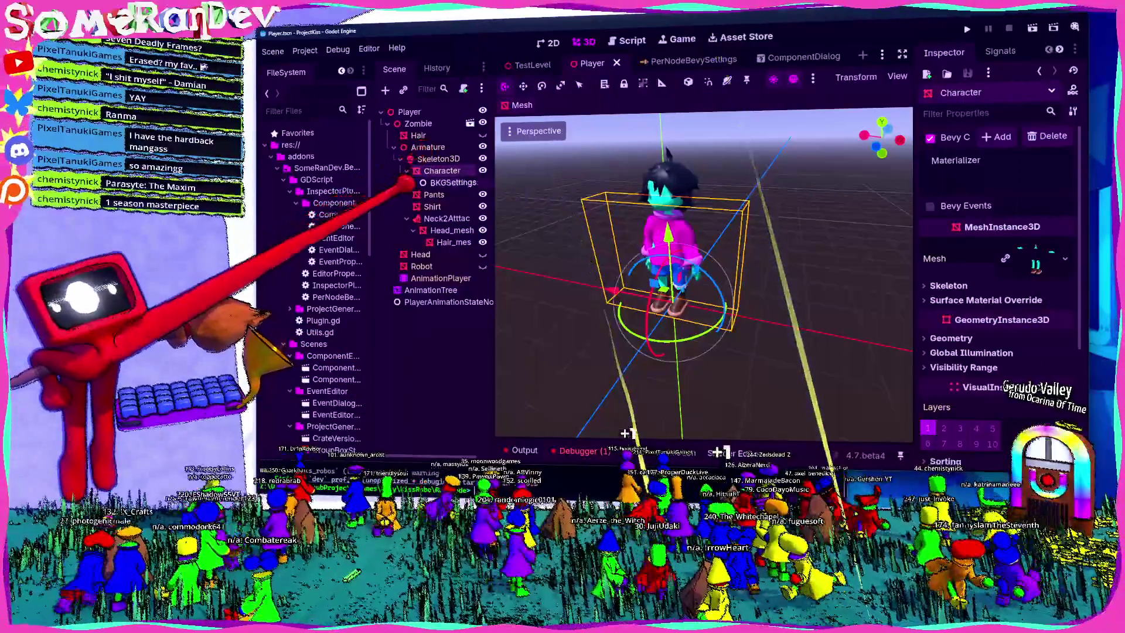
{"action": "left_click", "coordinate": [448, 182]}
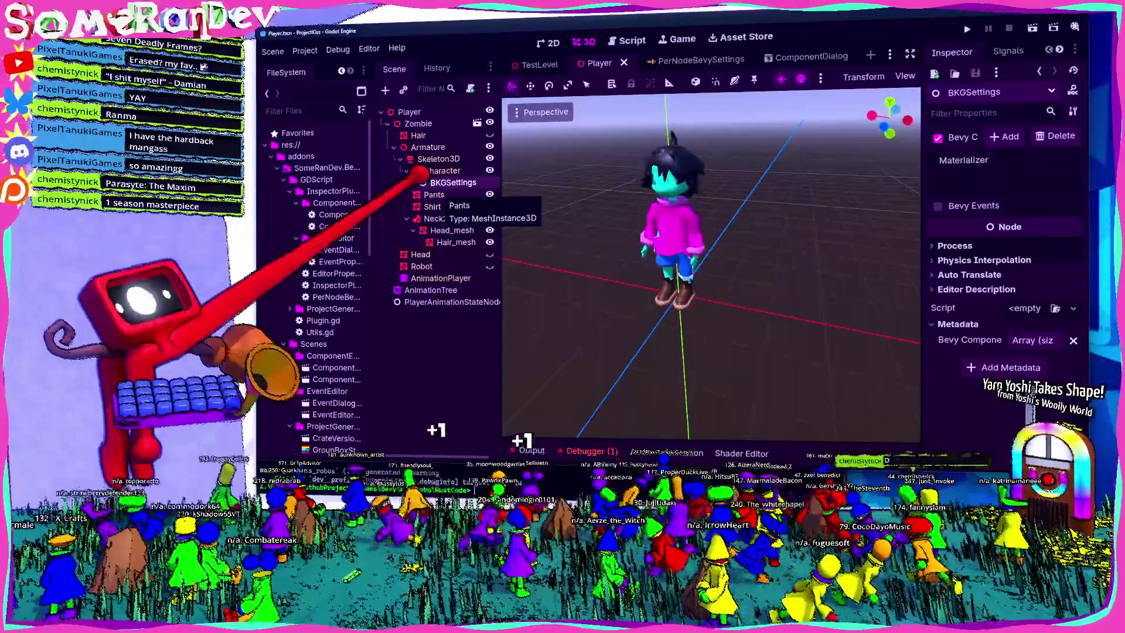
{"action": "left_click", "coordinate": [433, 194]}
{"action": "left_click_drag", "start_coordinate": [451, 182], "coordinate": [434, 196]}
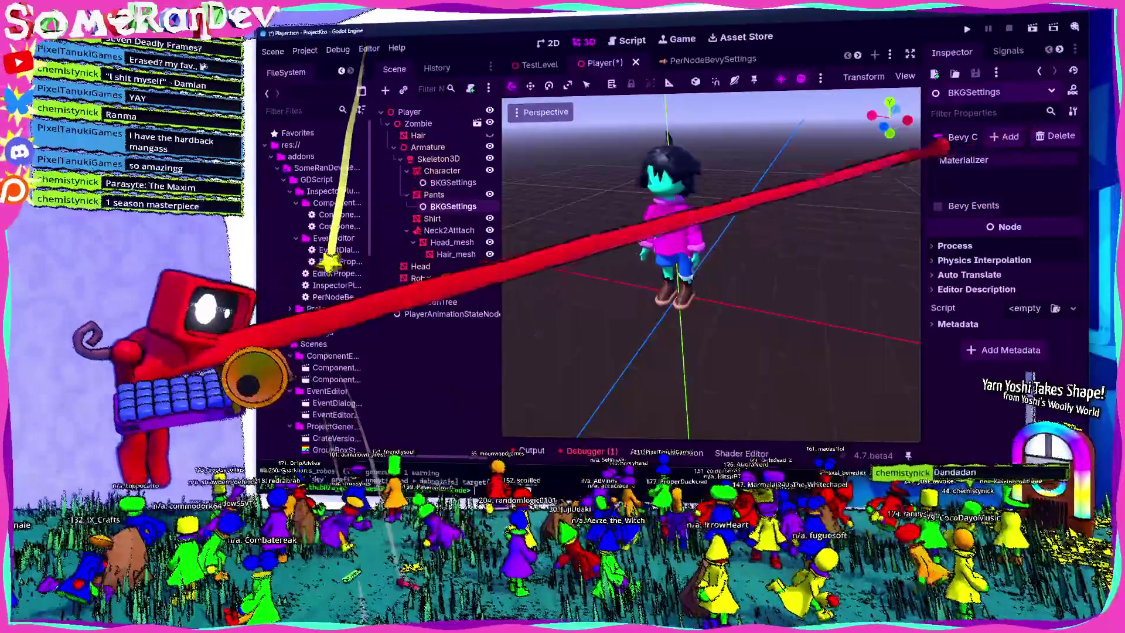
Confirm the Pants Bevy component settings, inspect its BKGSettings, then check Shirt and Hair_mesh.
{"action": "left_click", "coordinate": [434, 195]}
{"action": "left_click", "coordinate": [939, 138]}
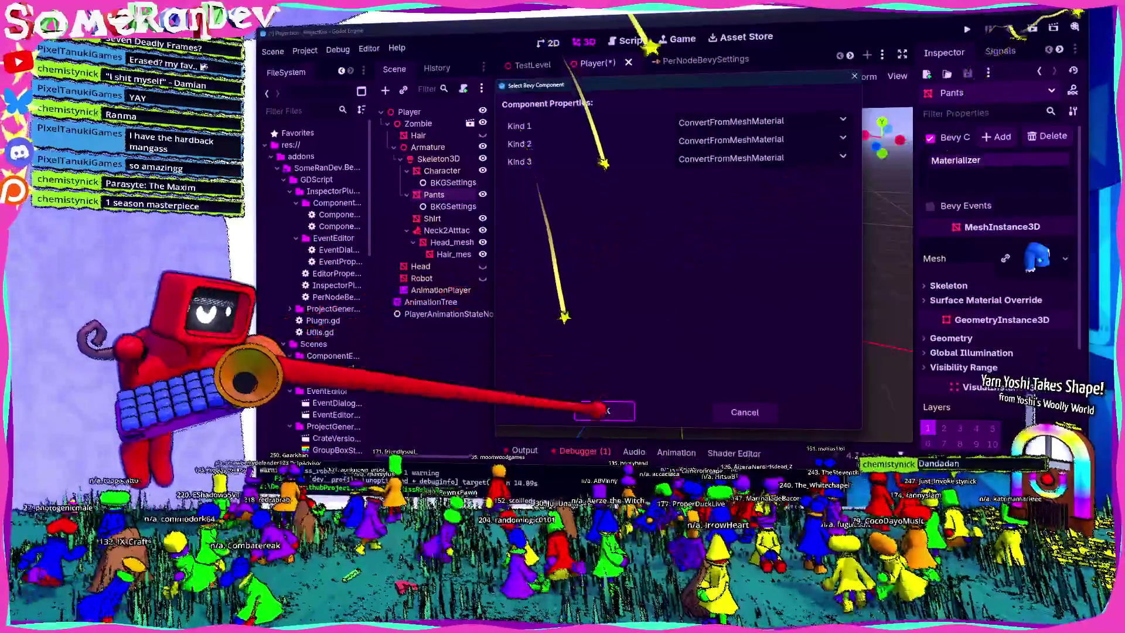
{"action": "left_click", "coordinate": [604, 410]}
{"action": "left_click", "coordinate": [428, 206]}
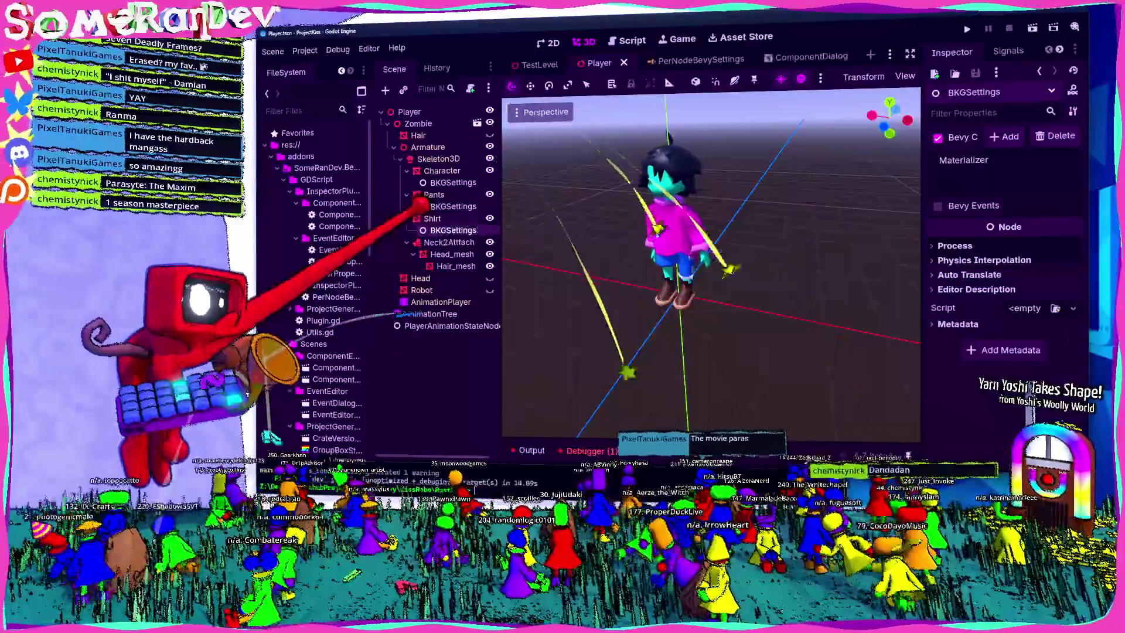
{"action": "left_click", "coordinate": [432, 218]}
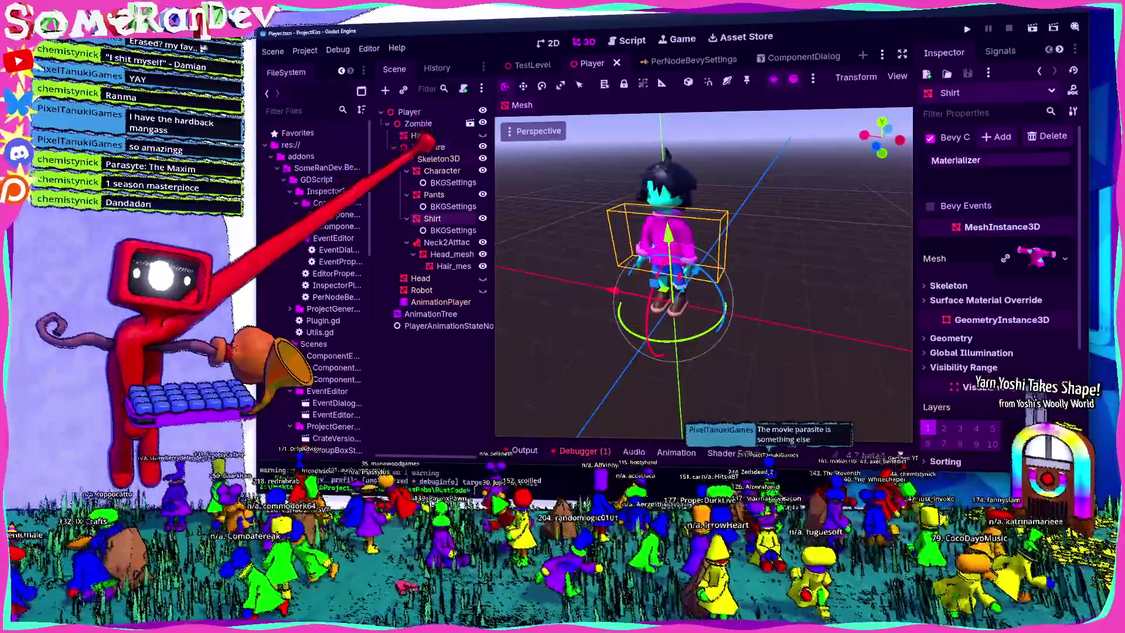
{"action": "left_click", "coordinate": [436, 265]}
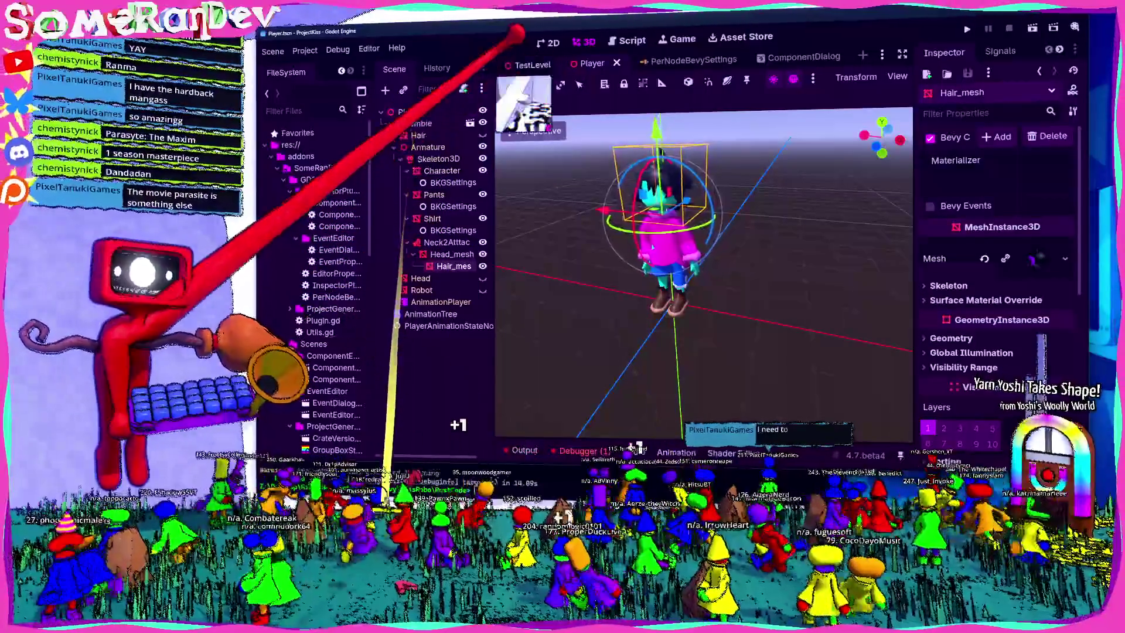
{"action": "left_click", "coordinate": [530, 64]}
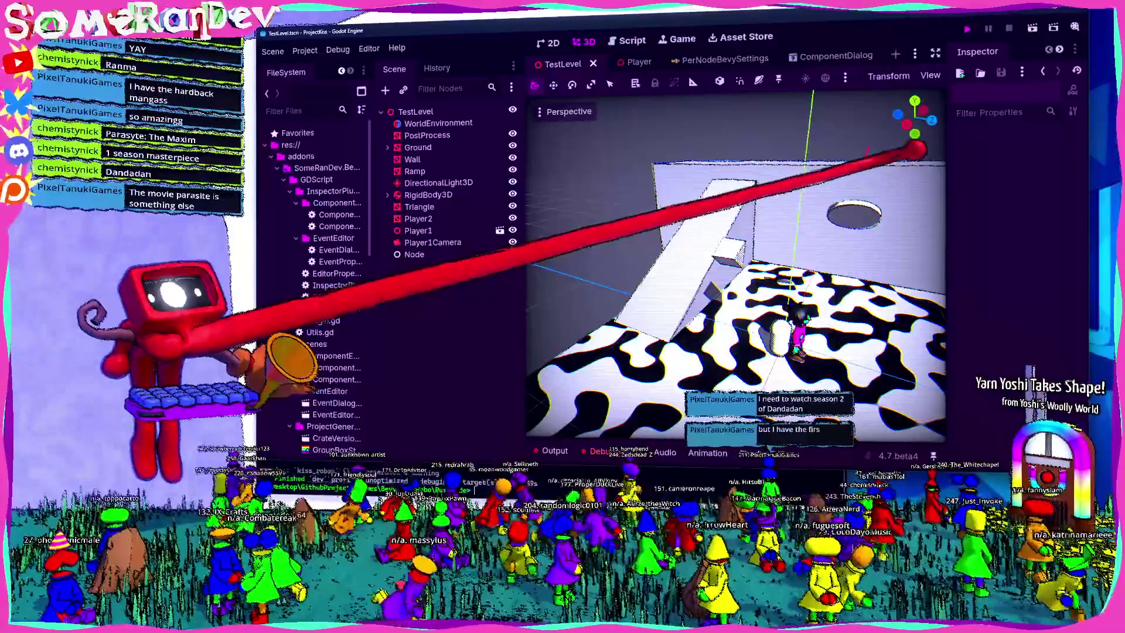
Test-run the level by hosting a multiplayer game, then stop it and review the Debugger errors.
{"action": "left_click", "coordinate": [967, 28]}
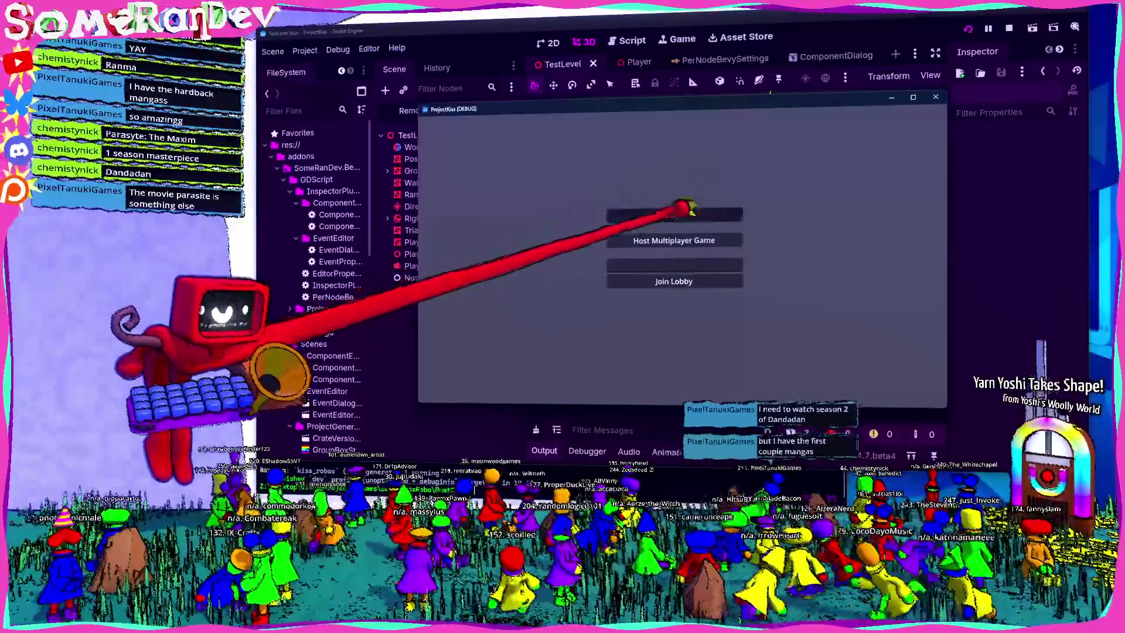
{"action": "left_click", "coordinate": [680, 211]}
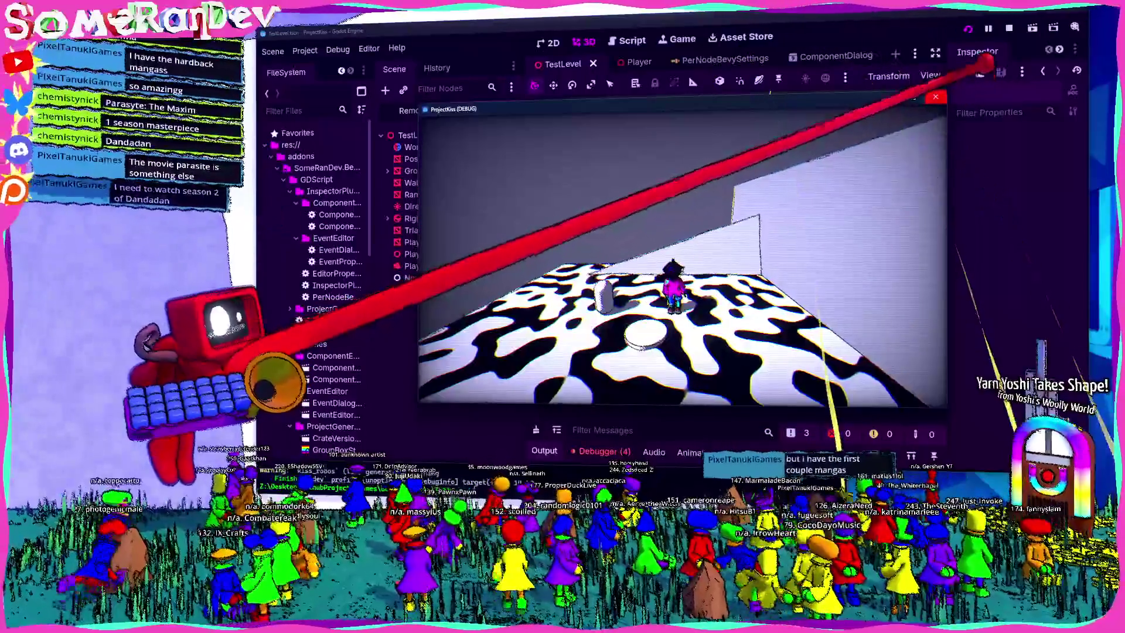
{"action": "left_click", "coordinate": [1008, 28]}
{"action": "left_click", "coordinate": [604, 451]}
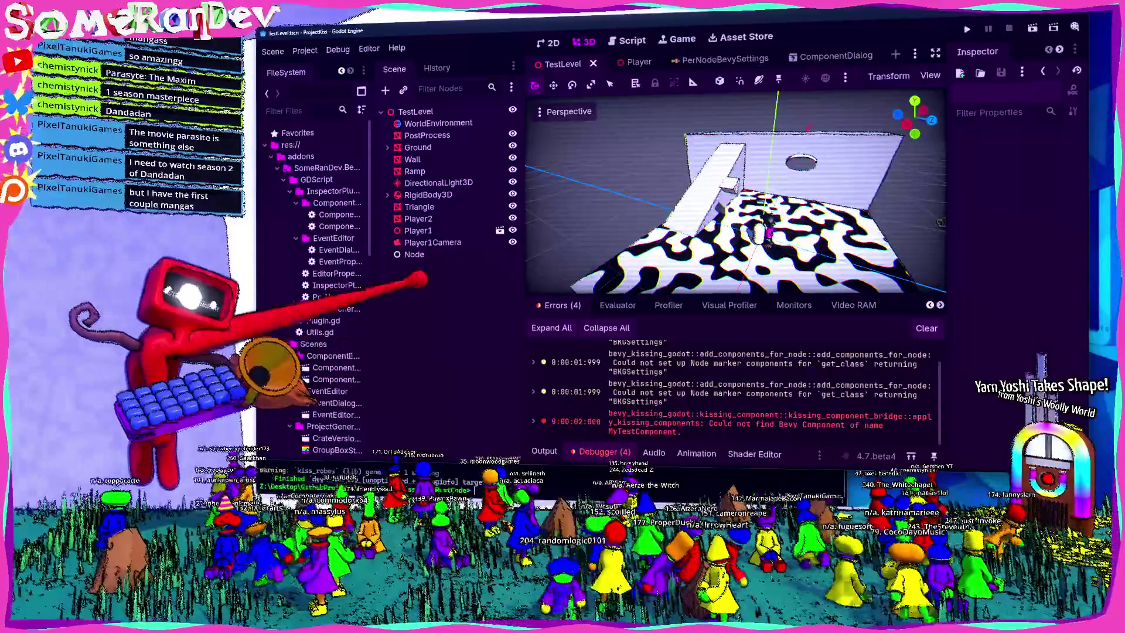
Delete the stray Node from the TestLevel scene.
{"action": "left_click", "coordinate": [414, 254]}
{"action": "key", "text": "Delete"}
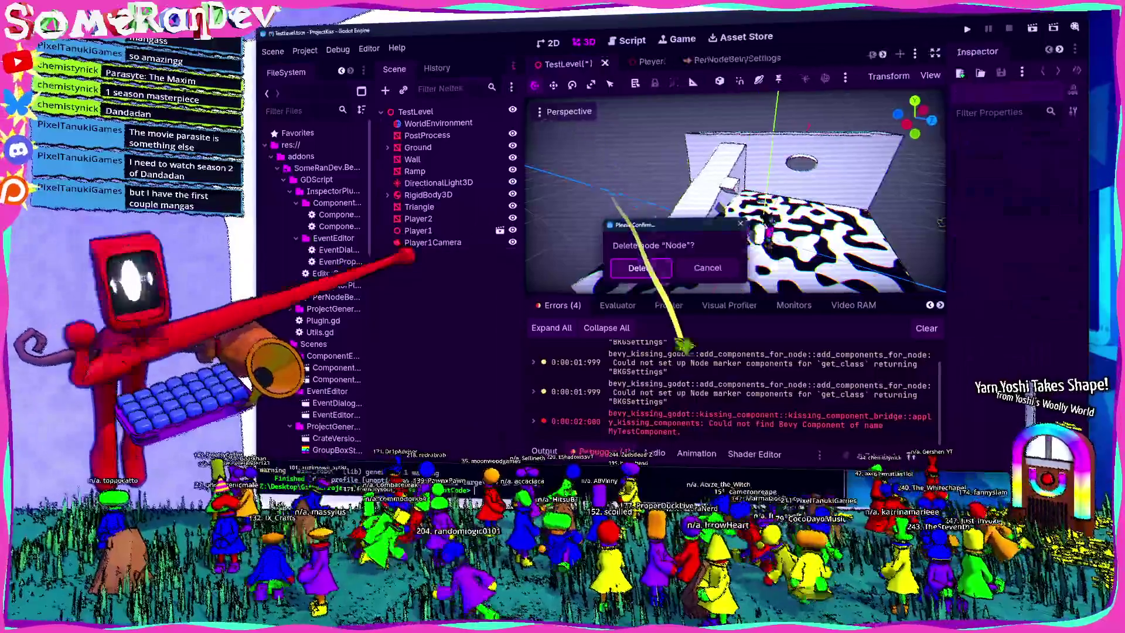
{"action": "key", "text": "Return"}
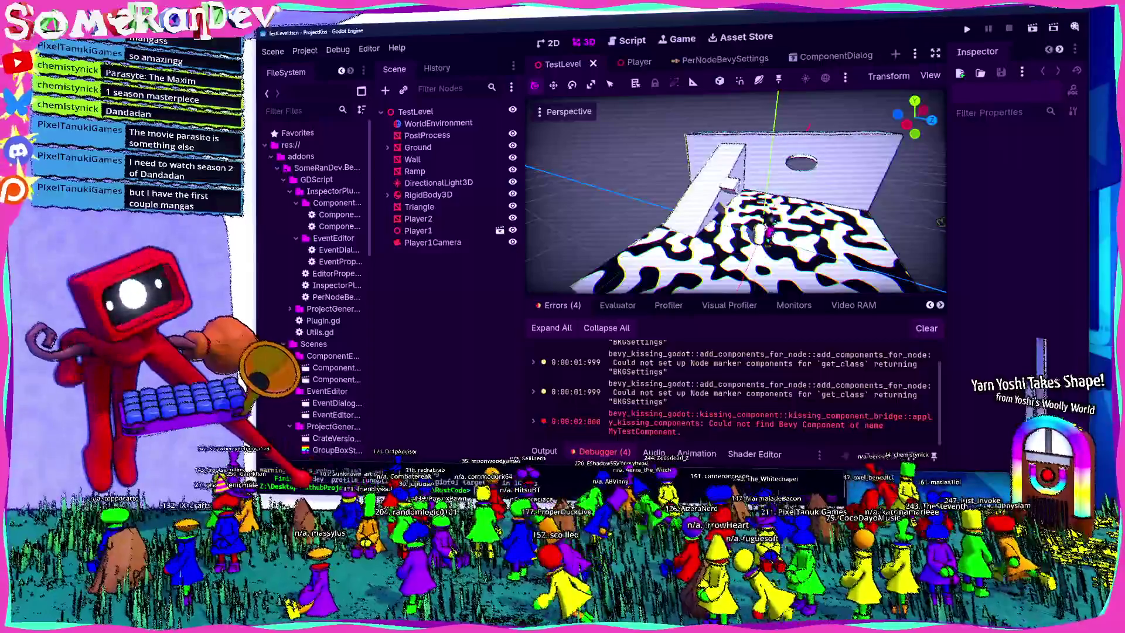
{"action": "key", "text": "alt+Tab"}
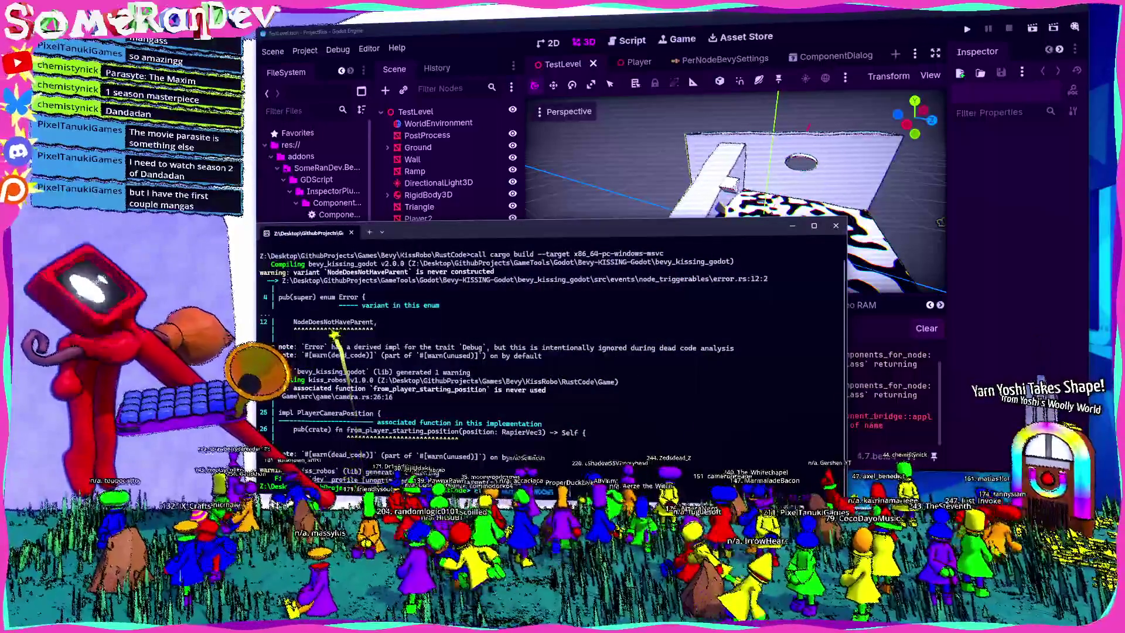
Rerun the cargo build script in the terminal, then clear Godot's old Debugger error list.
{"action": "key", "text": "Up"}
{"action": "key", "text": "Return"}
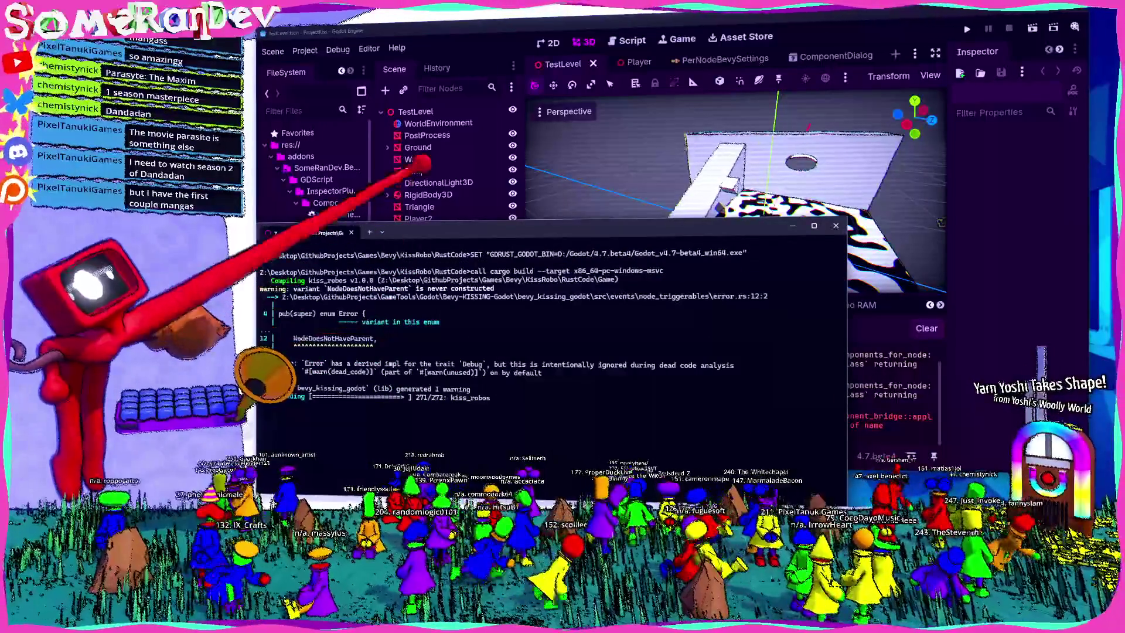
{"action": "key", "text": "alt+Tab"}
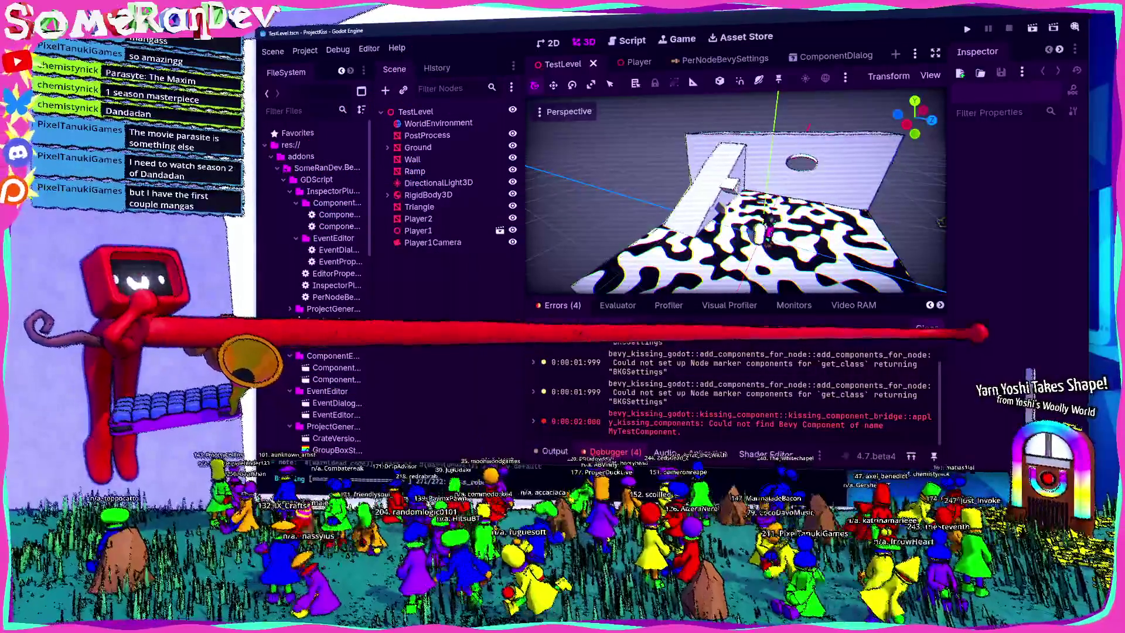
{"action": "left_click", "coordinate": [926, 328]}
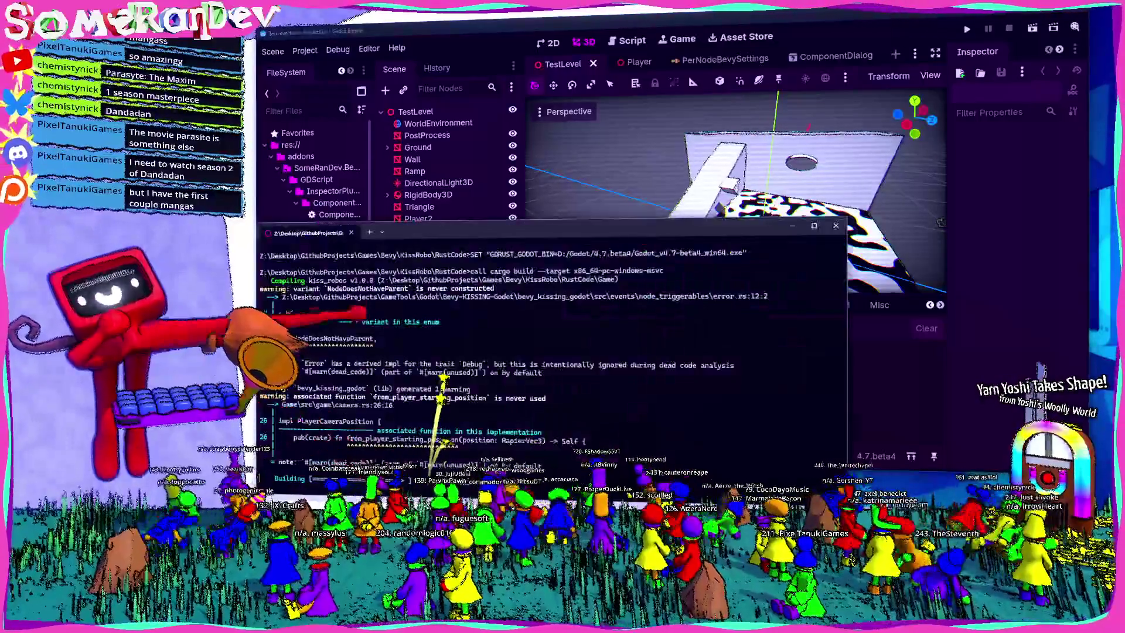
{"action": "left_click", "coordinate": [414, 171]}
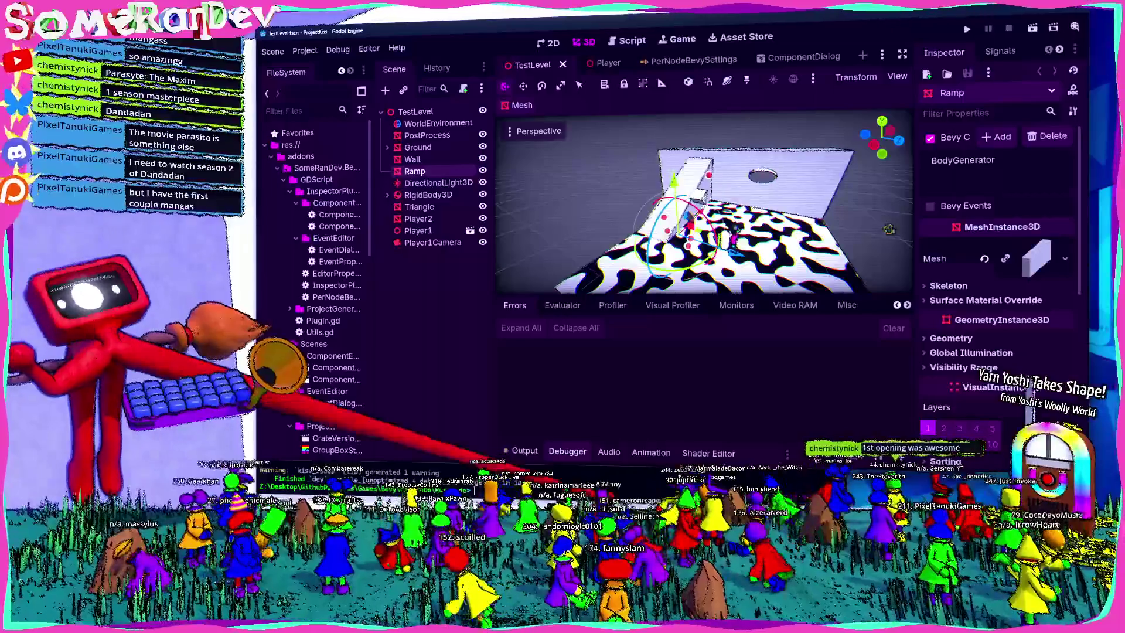
Check the Ramp mesh's BodyGenerator Bevy component in the Inspector, then return to the code editor.
{"action": "key", "text": "alt+Tab"}
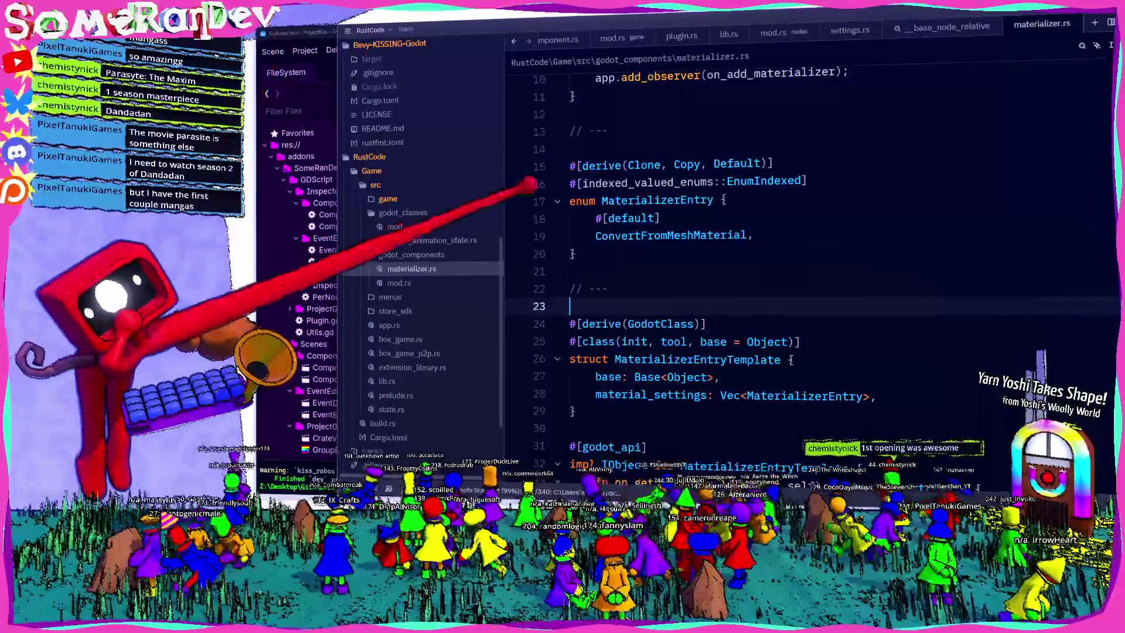
Collapse the nodes folder in the project tree and place the caret on line 14 of materializer.rs.
{"action": "scroll", "coordinate": [398, 139], "scroll_direction": "up", "scroll_amount": 10}
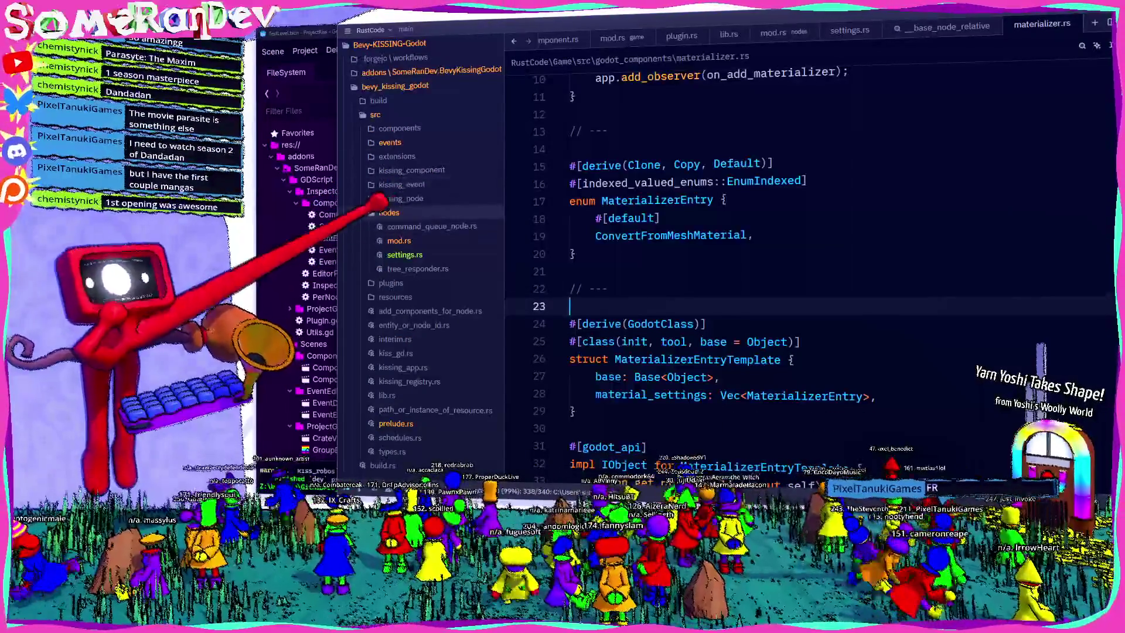
{"action": "left_click", "coordinate": [378, 210]}
{"action": "left_click", "coordinate": [621, 147]}
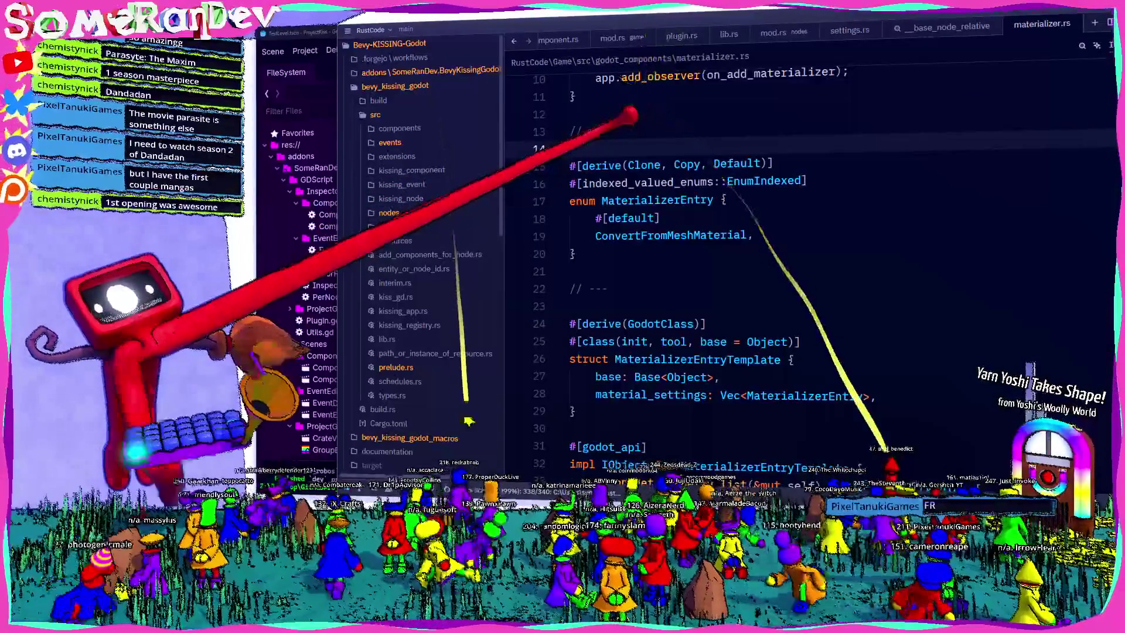
Search the project for get_meta and open the kissing_component_bridge.rs match at line 68.
{"action": "key", "text": "ctrl+shift+f"}
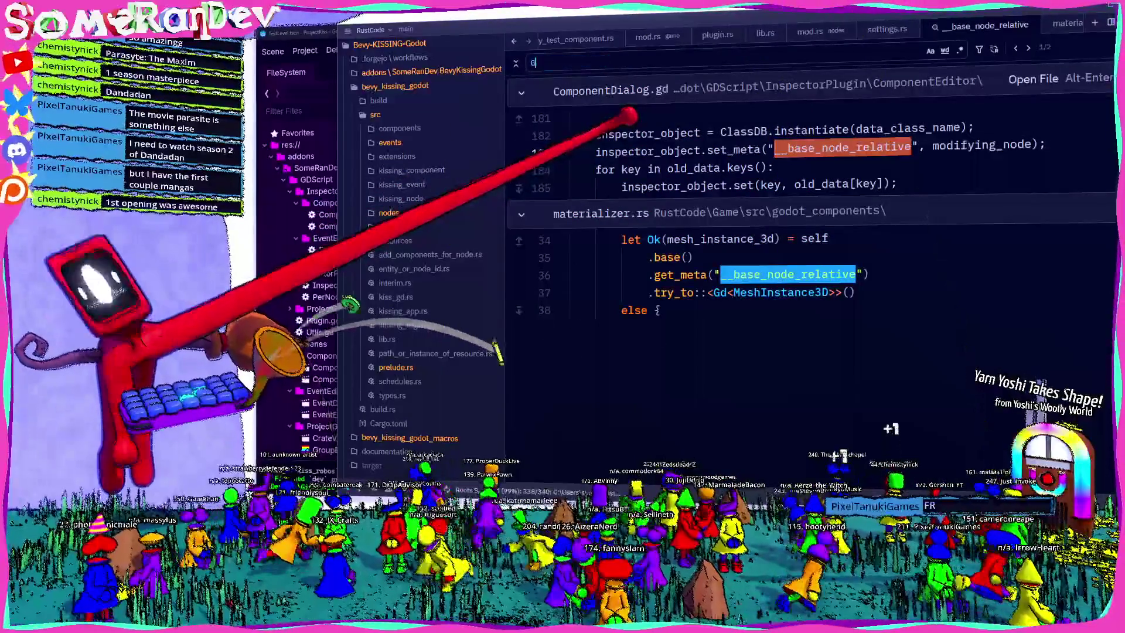
{"action": "type", "text": "get_meta"}
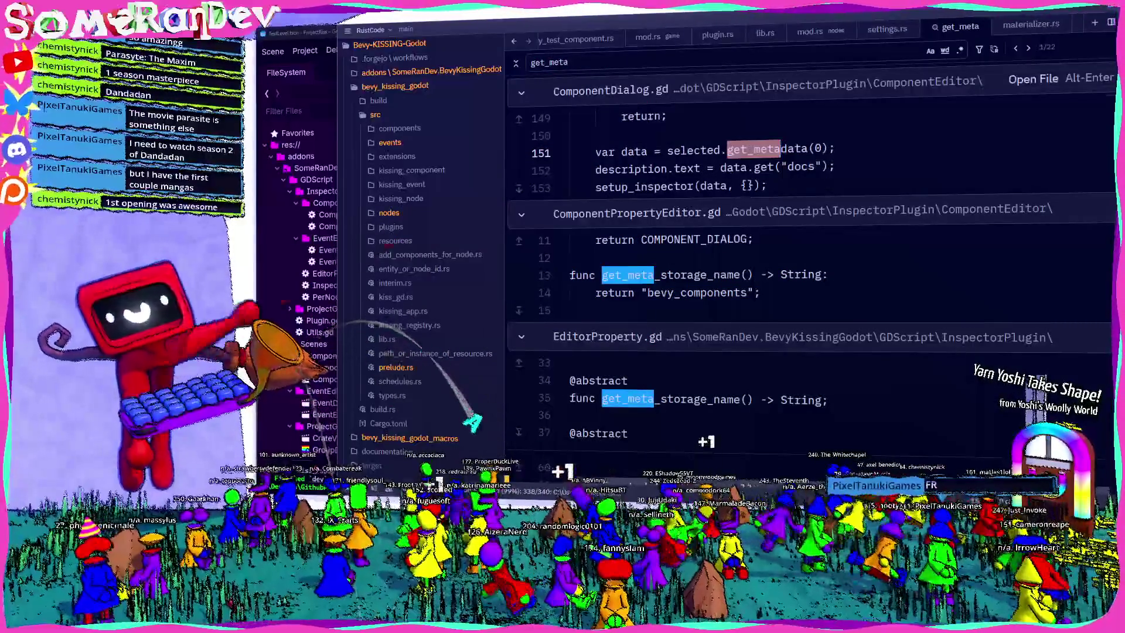
{"action": "scroll", "coordinate": [709, 196], "scroll_direction": "down", "scroll_amount": 4}
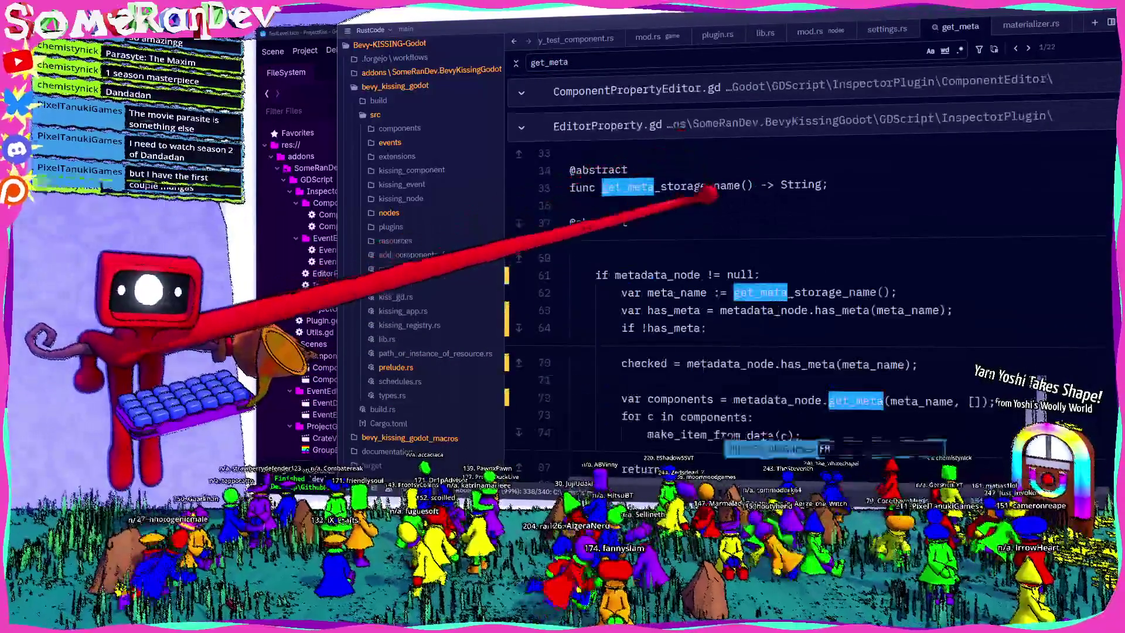
{"action": "scroll", "coordinate": [826, 169], "scroll_direction": "down", "scroll_amount": 5}
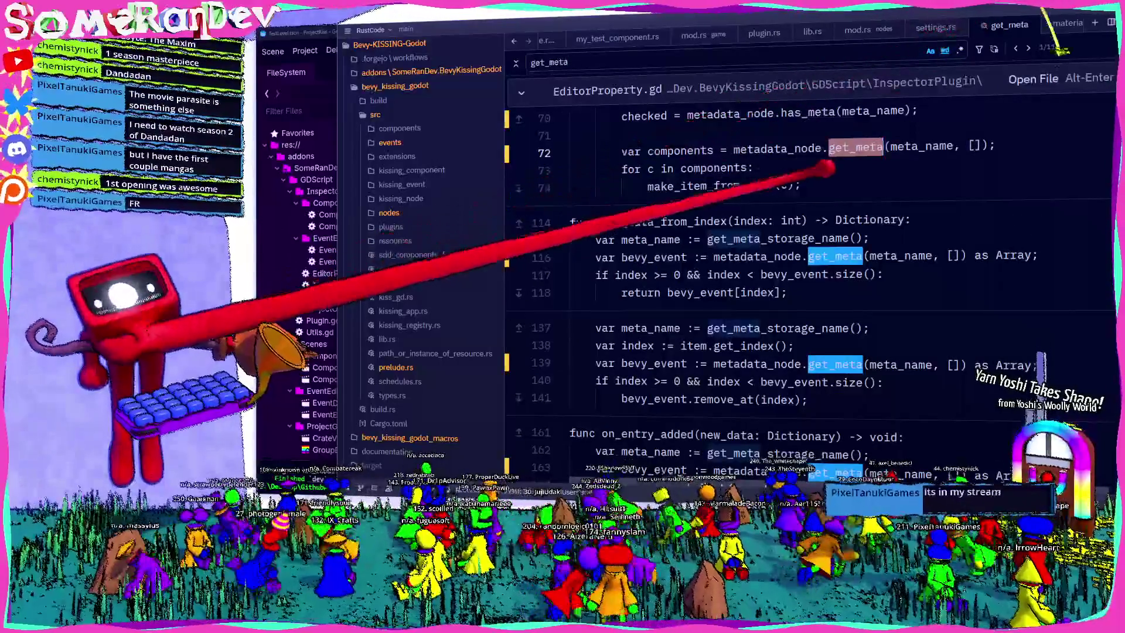
{"action": "scroll", "coordinate": [826, 169], "scroll_direction": "down", "scroll_amount": 8}
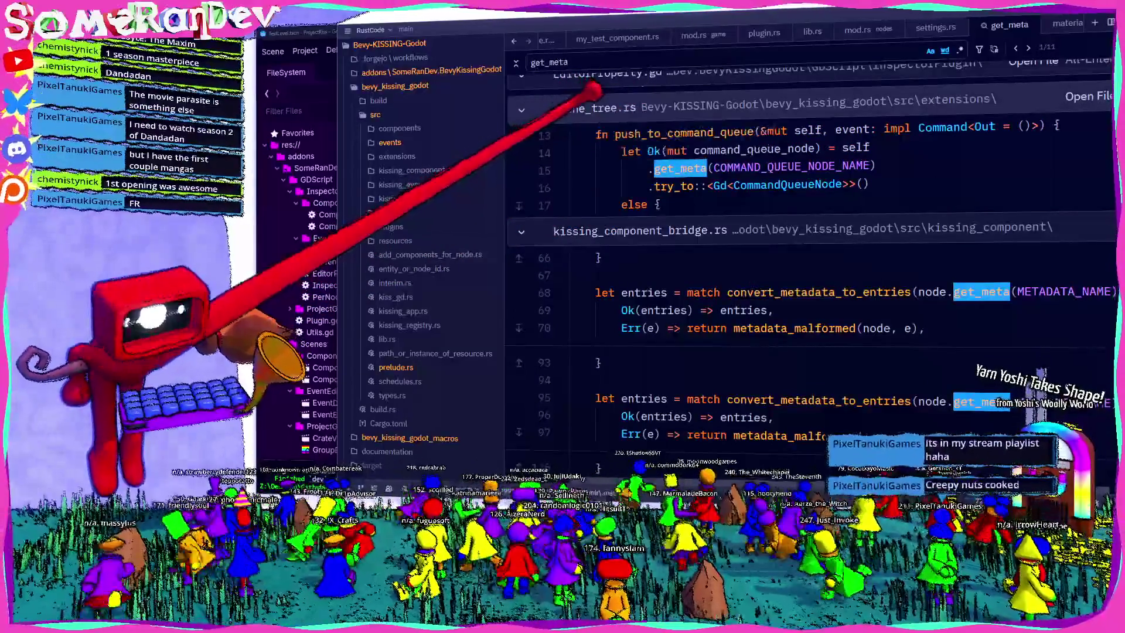
{"action": "scroll", "coordinate": [736, 192], "scroll_direction": "down", "scroll_amount": 1}
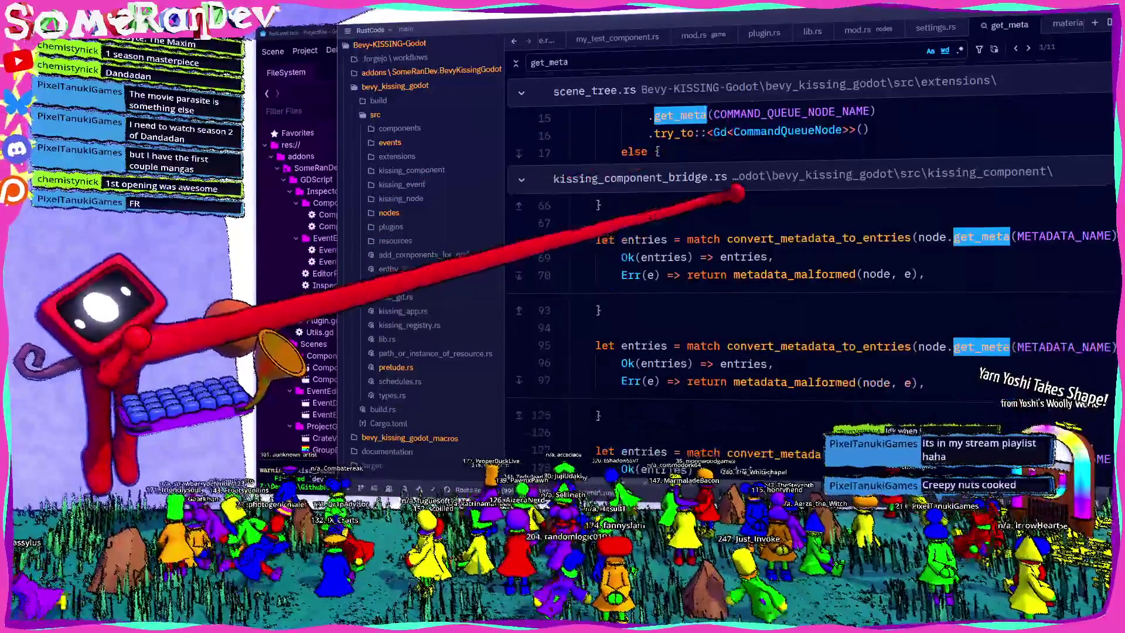
{"action": "scroll", "coordinate": [737, 192], "scroll_direction": "down", "scroll_amount": 8}
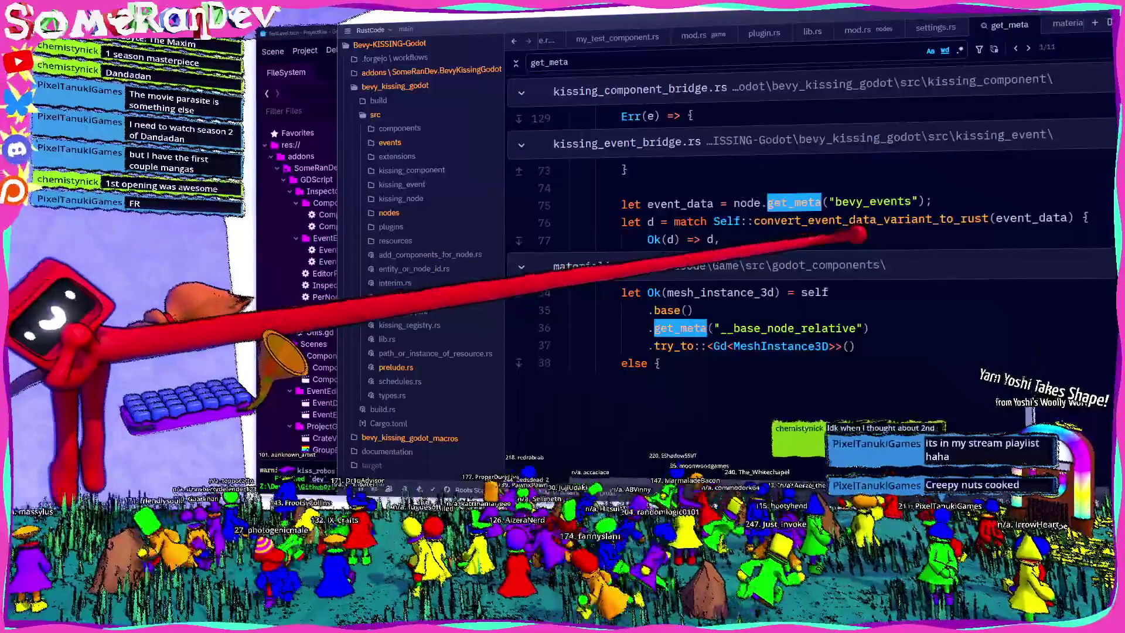
{"action": "scroll", "coordinate": [737, 192], "scroll_direction": "up", "scroll_amount": 8}
{"action": "left_click", "coordinate": [586, 118]}
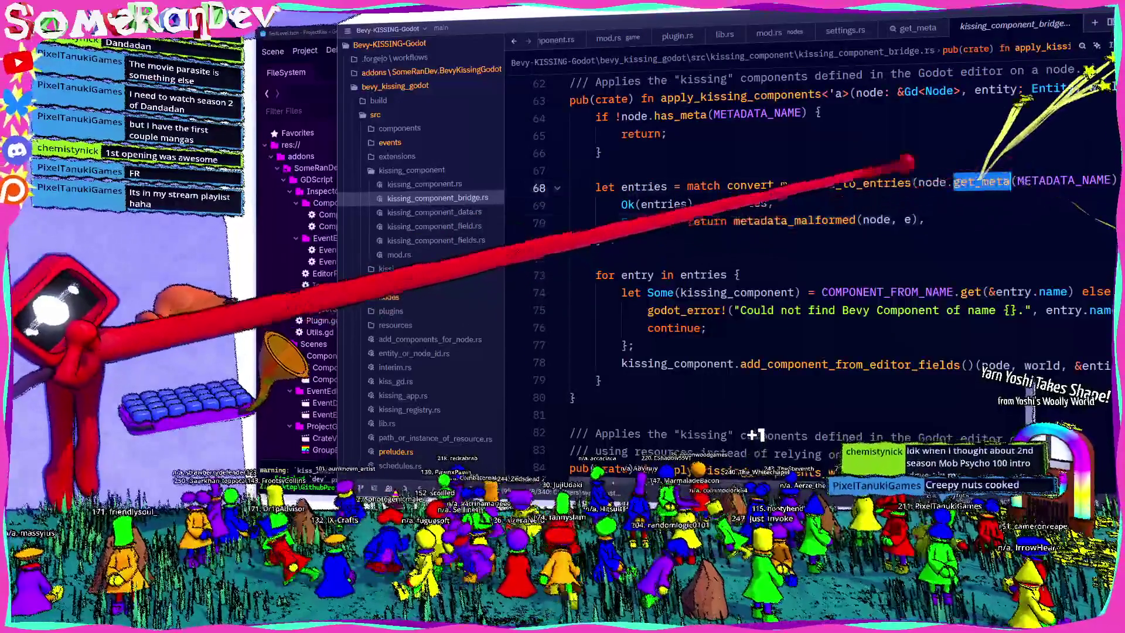
Find get_meta within kissing_component_bridge.rs and step through its matches.
{"action": "scroll", "coordinate": [753, 434], "scroll_direction": "up", "scroll_amount": 3}
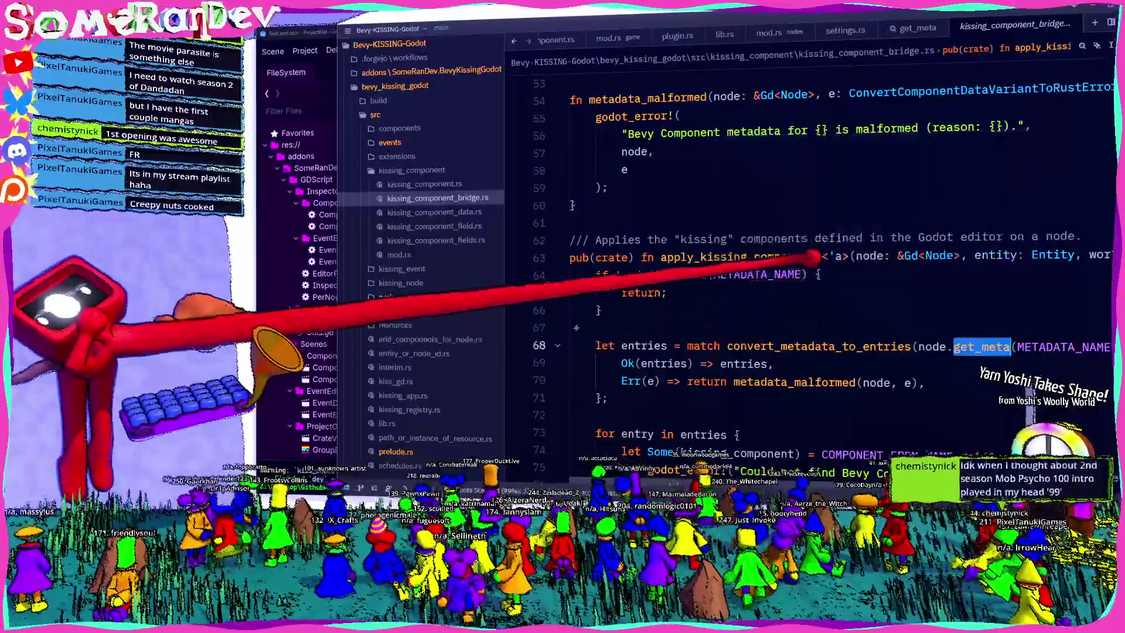
{"action": "key", "text": "ctrl+f"}
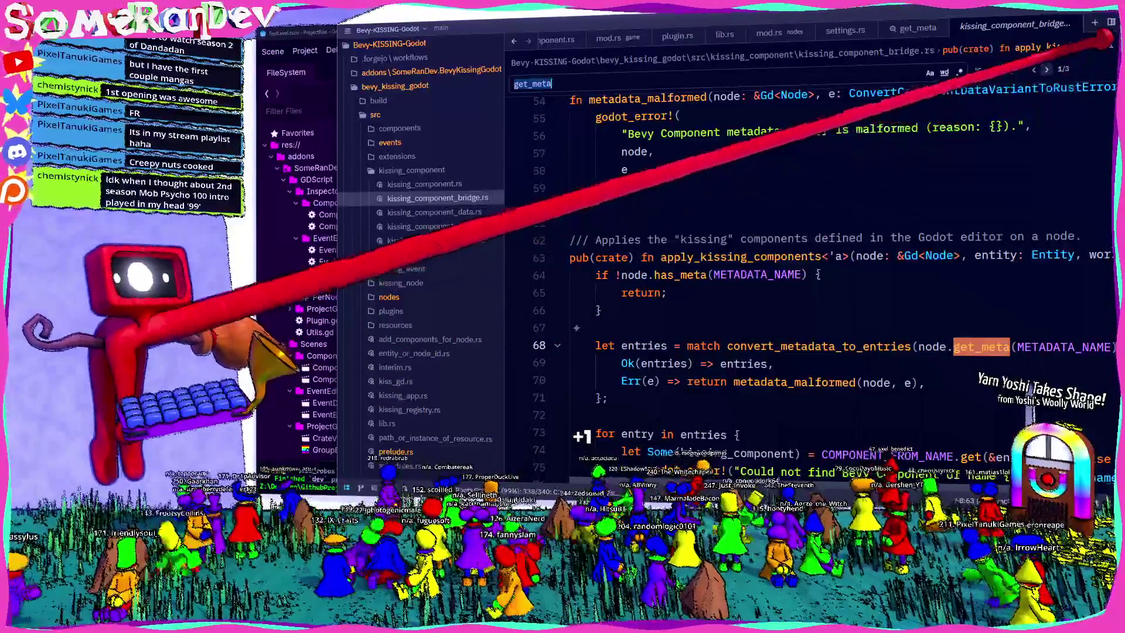
{"action": "key", "text": "Return"}
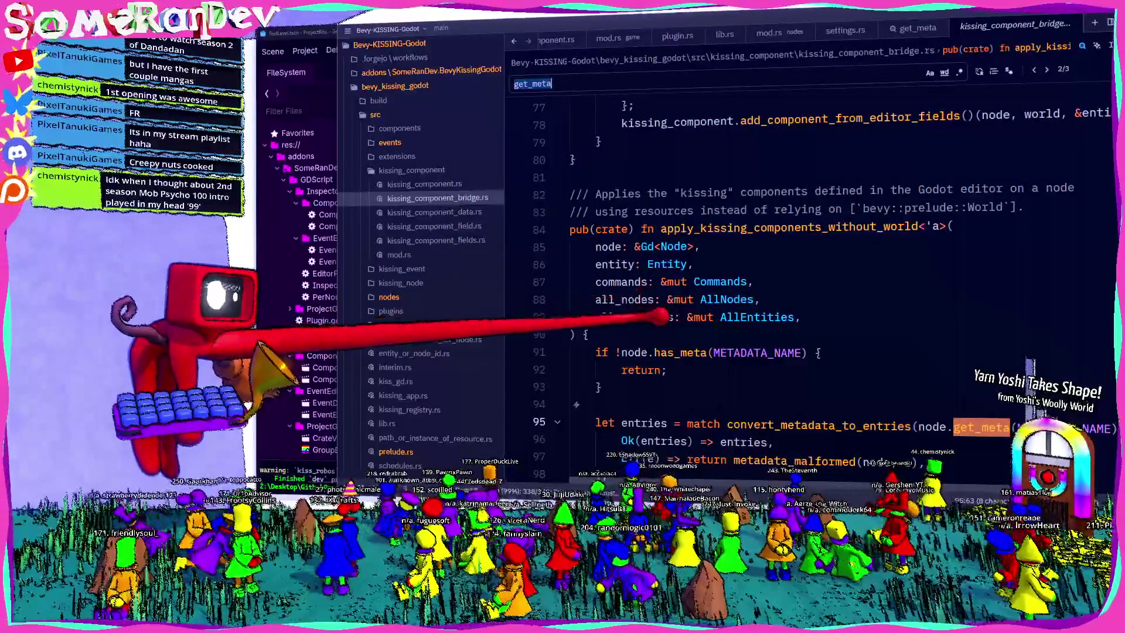
{"action": "scroll", "coordinate": [820, 293], "scroll_direction": "down", "scroll_amount": 8}
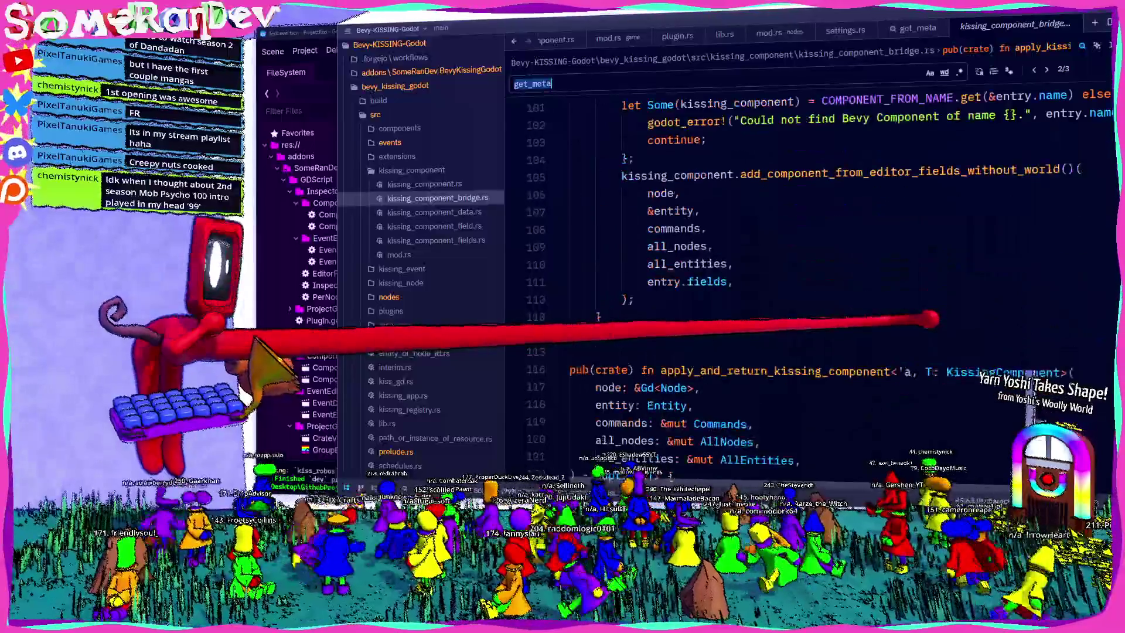
{"action": "scroll", "coordinate": [799, 260], "scroll_direction": "down", "scroll_amount": 4}
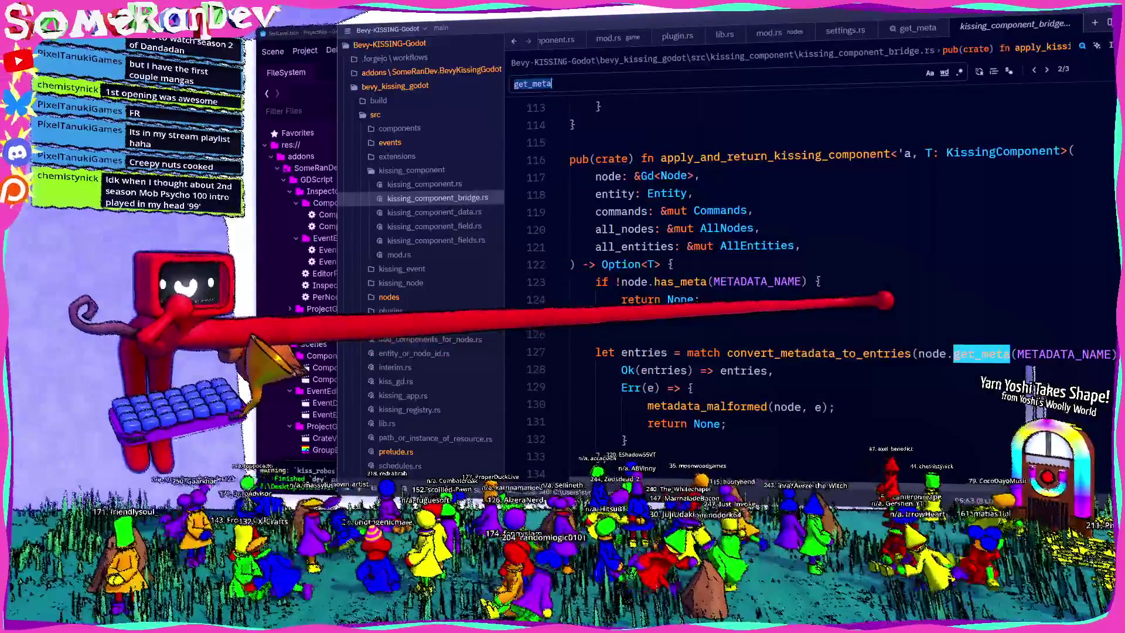
{"action": "key", "text": "shift+Return"}
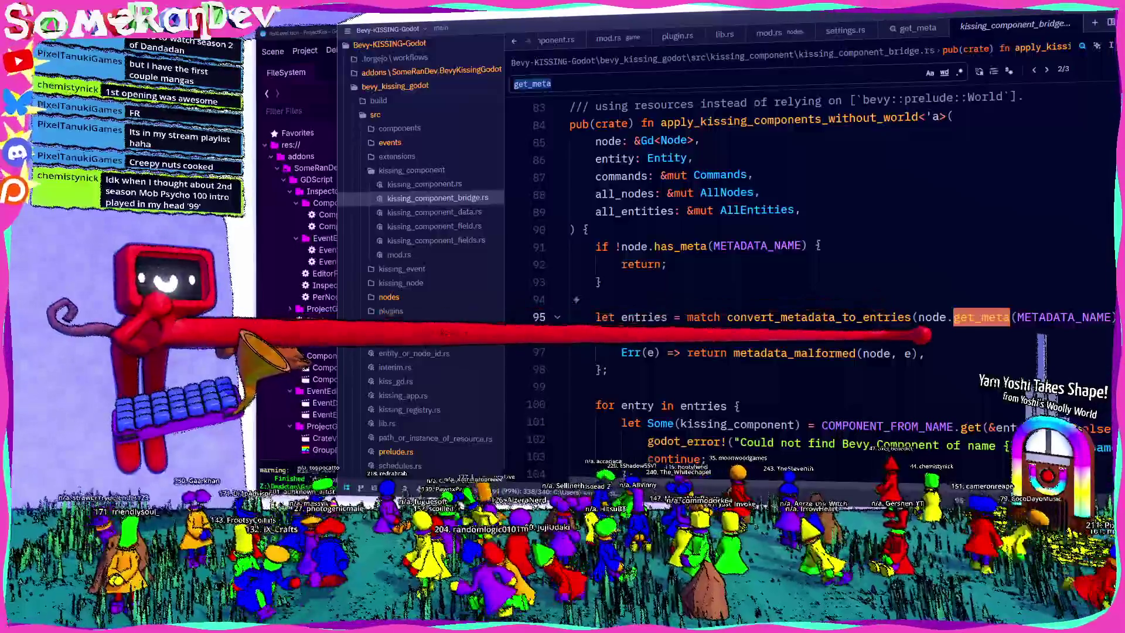
{"action": "key", "text": "shift+Return"}
Review apply_kissing_components_without_world and insert a blank line after its opening brace on line 90.
{"action": "scroll", "coordinate": [794, 293], "scroll_direction": "up", "scroll_amount": 3}
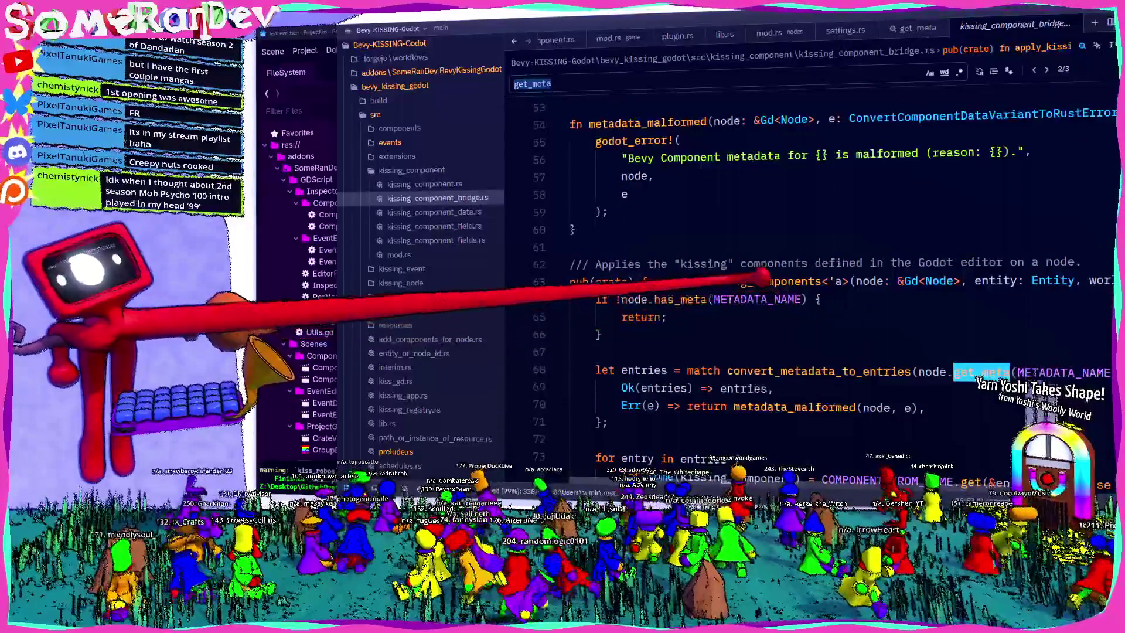
{"action": "scroll", "coordinate": [820, 264], "scroll_direction": "right", "scroll_amount": 3}
{"action": "scroll", "coordinate": [820, 264], "scroll_direction": "left", "scroll_amount": 3}
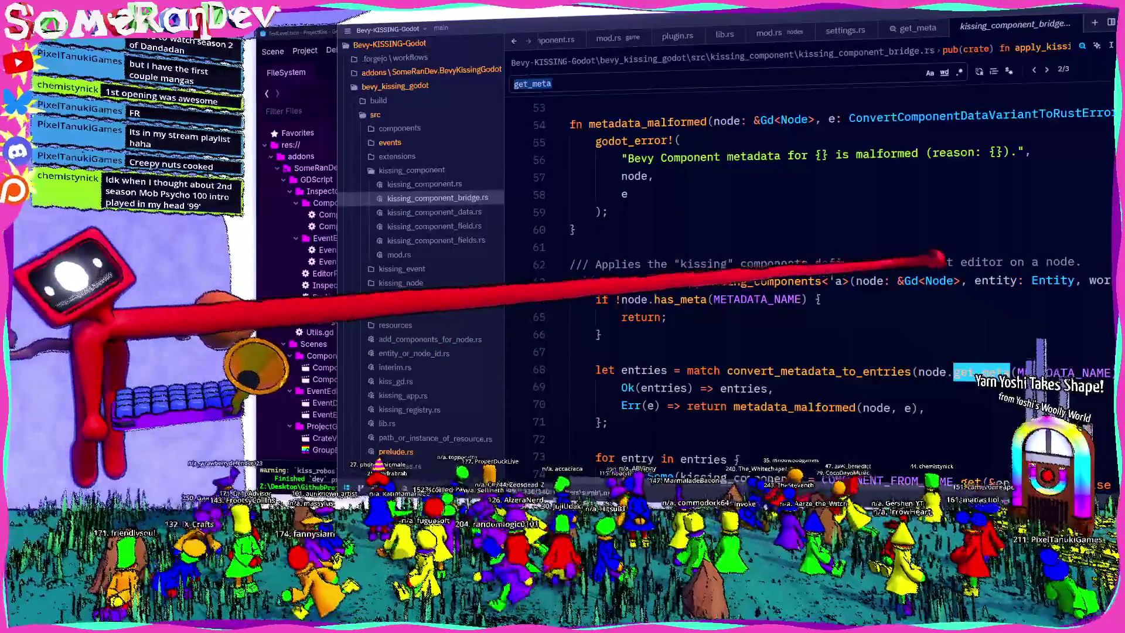
{"action": "mouse_move", "coordinate": [705, 284]}
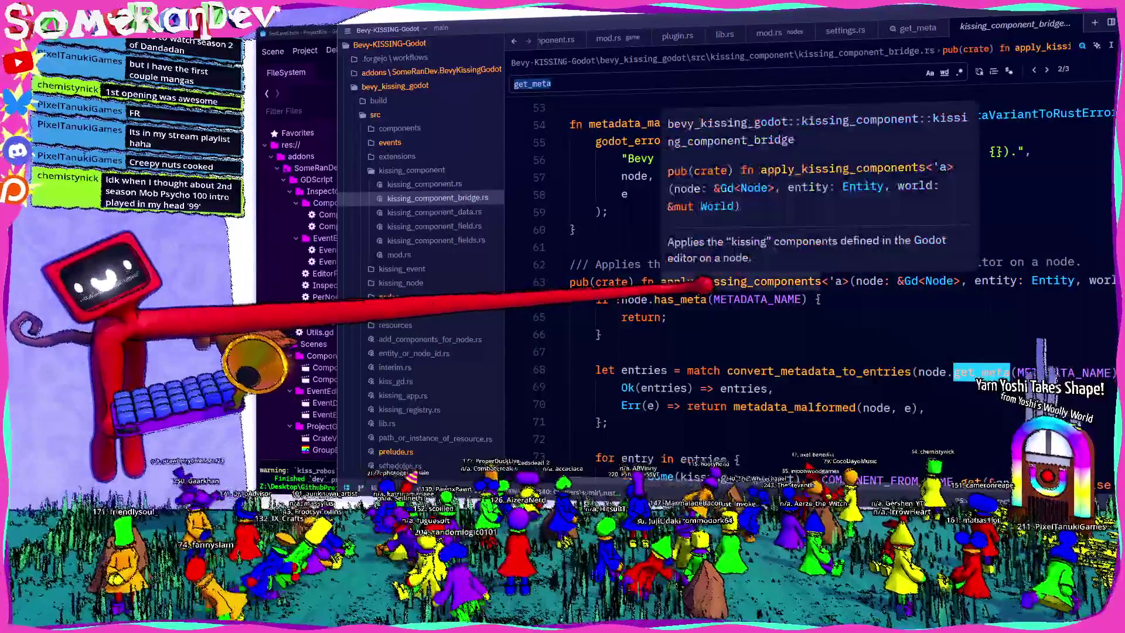
{"action": "scroll", "coordinate": [682, 285], "scroll_direction": "down", "scroll_amount": 9}
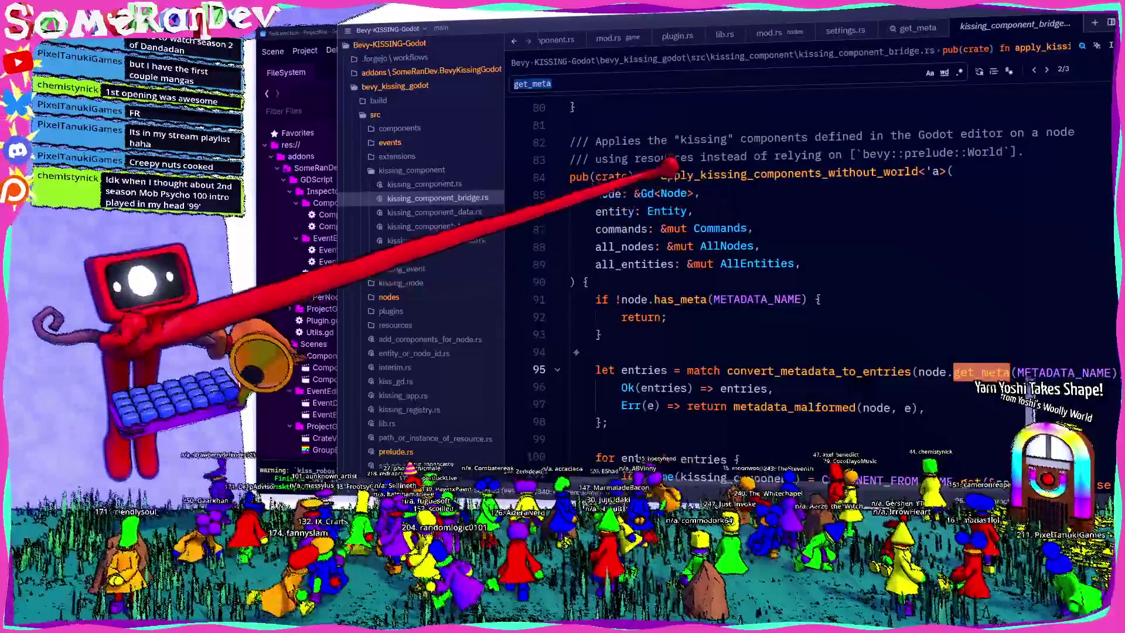
{"action": "scroll", "coordinate": [829, 256], "scroll_direction": "up", "scroll_amount": 9}
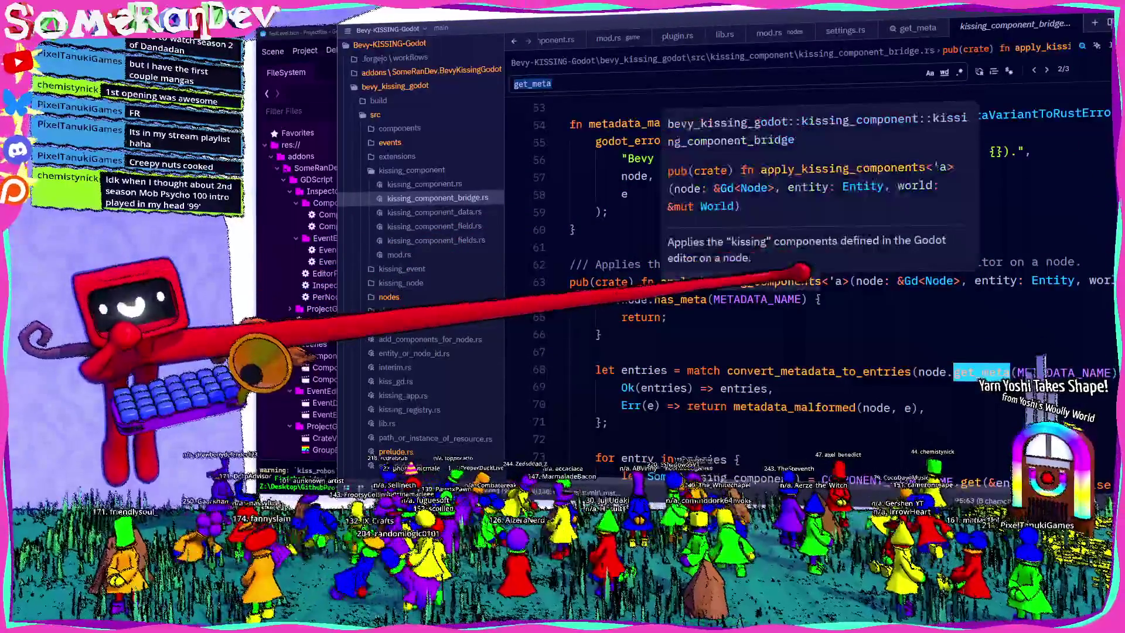
{"action": "scroll", "coordinate": [790, 273], "scroll_direction": "right", "scroll_amount": 3}
{"action": "scroll", "coordinate": [791, 273], "scroll_direction": "left", "scroll_amount": 3}
{"action": "scroll", "coordinate": [773, 273], "scroll_direction": "down", "scroll_amount": 18}
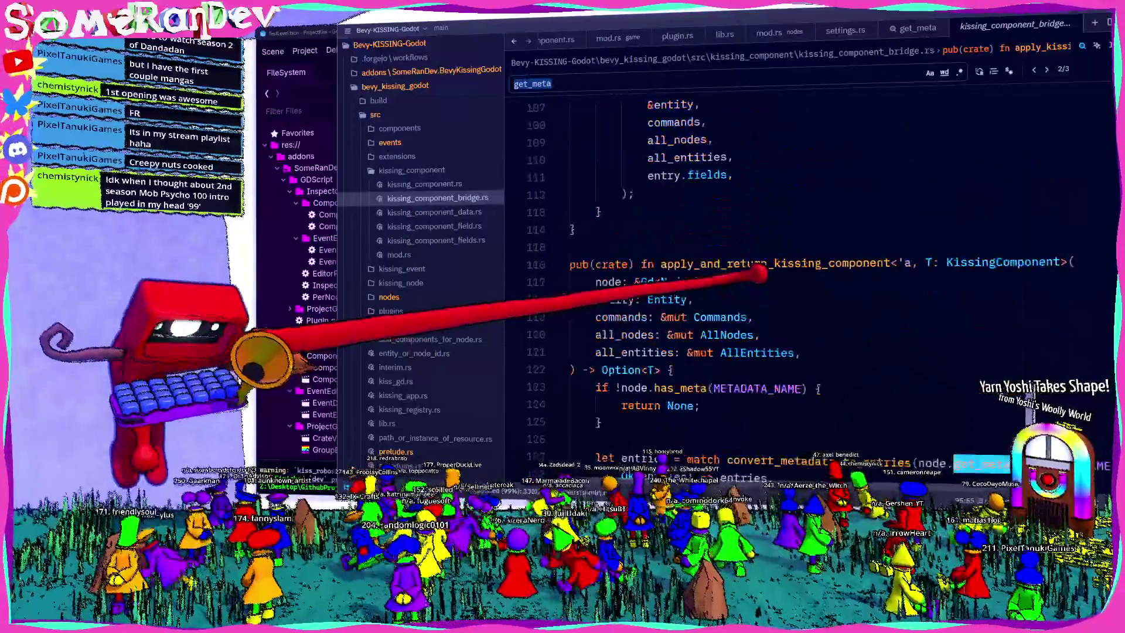
{"action": "scroll", "coordinate": [732, 260], "scroll_direction": "down", "scroll_amount": 3}
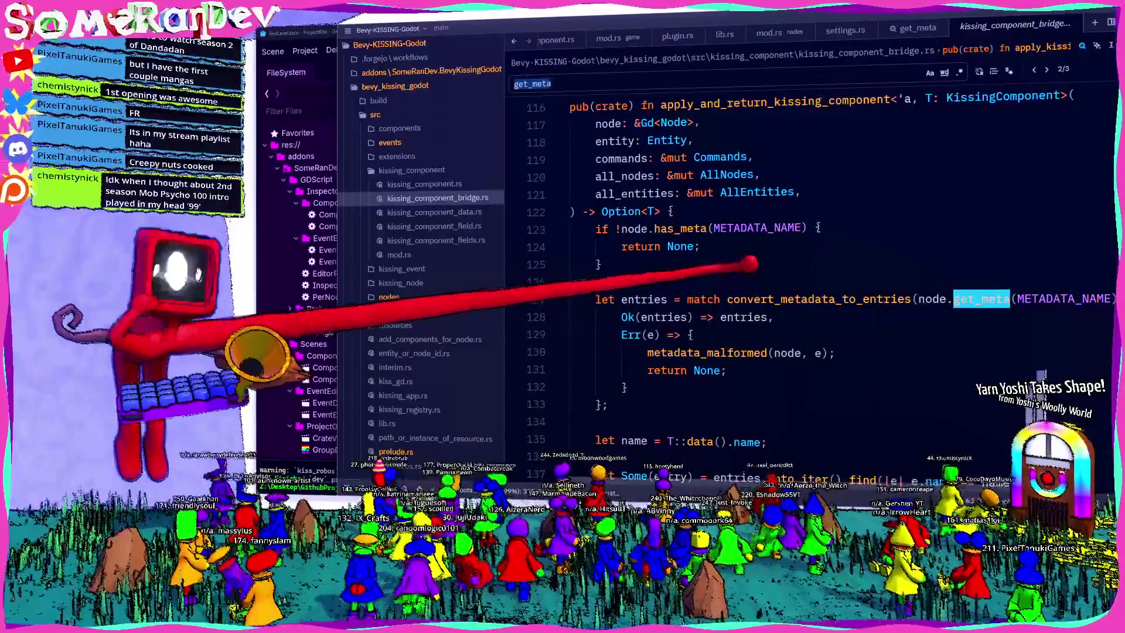
{"action": "scroll", "coordinate": [852, 321], "scroll_direction": "up", "scroll_amount": 10}
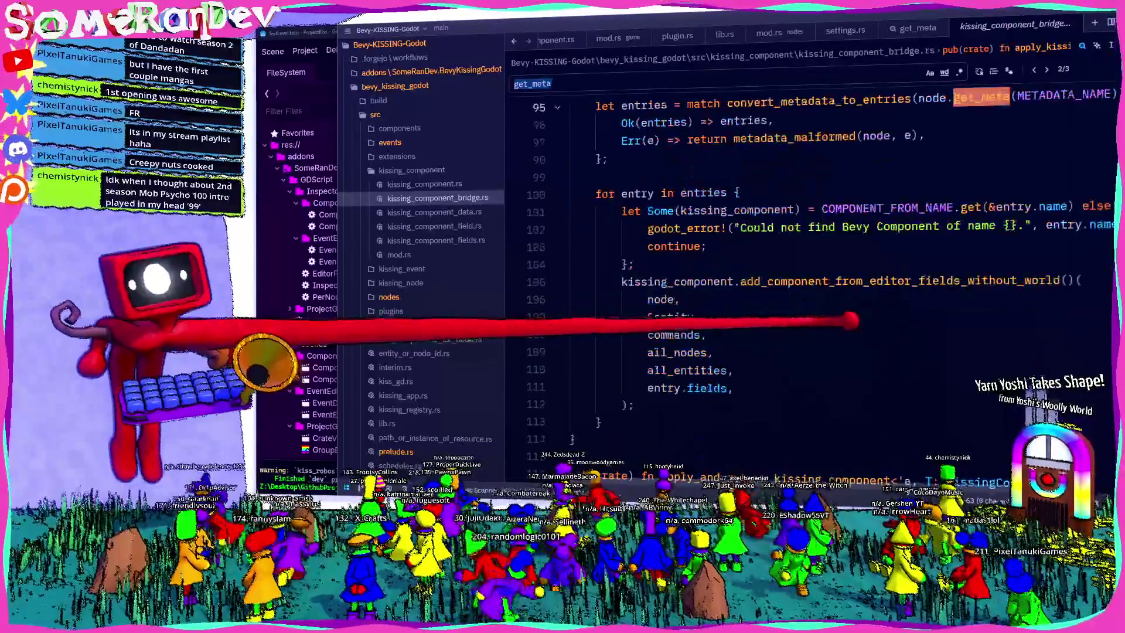
{"action": "scroll", "coordinate": [849, 319], "scroll_direction": "up", "scroll_amount": 9}
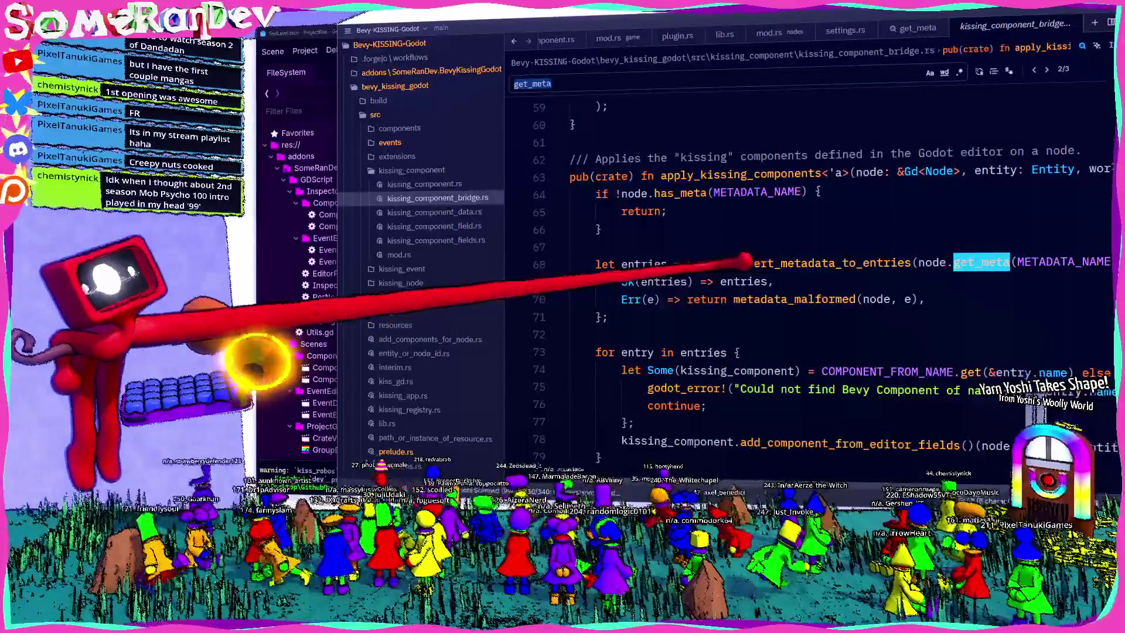
{"action": "mouse_move", "coordinate": [825, 257]}
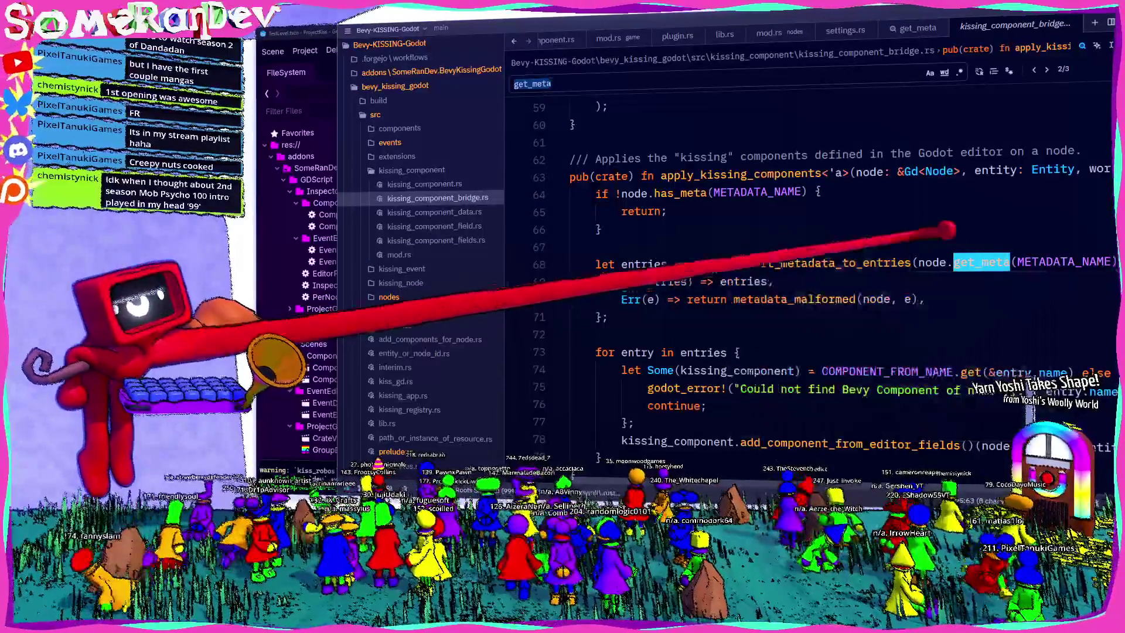
{"action": "mouse_move", "coordinate": [697, 175]}
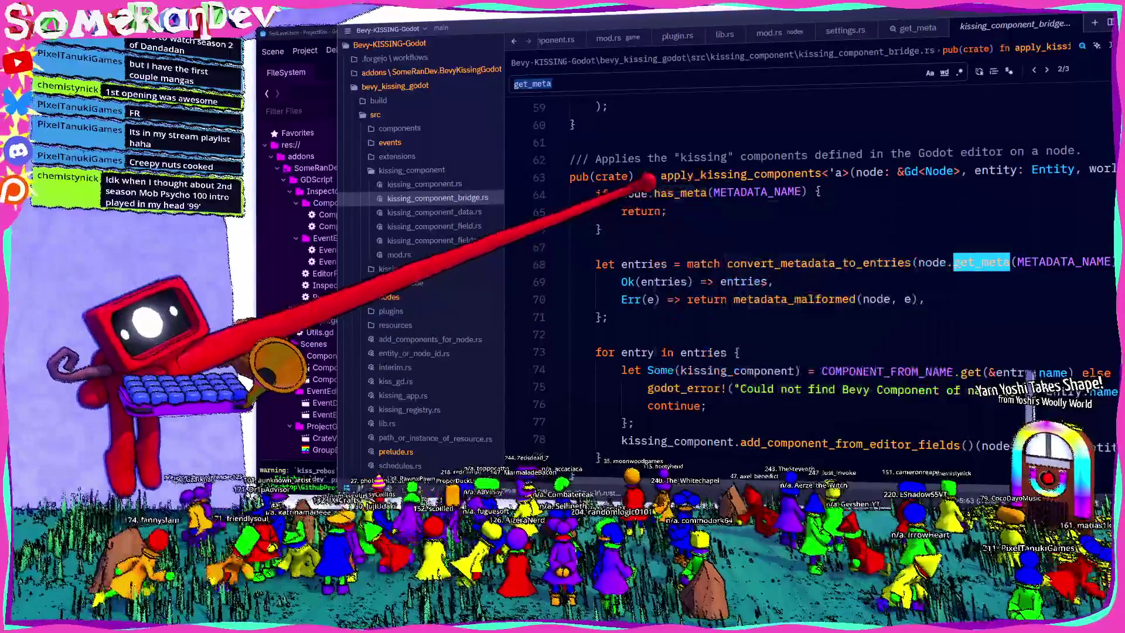
{"action": "scroll", "coordinate": [703, 220], "scroll_direction": "up", "scroll_amount": 7}
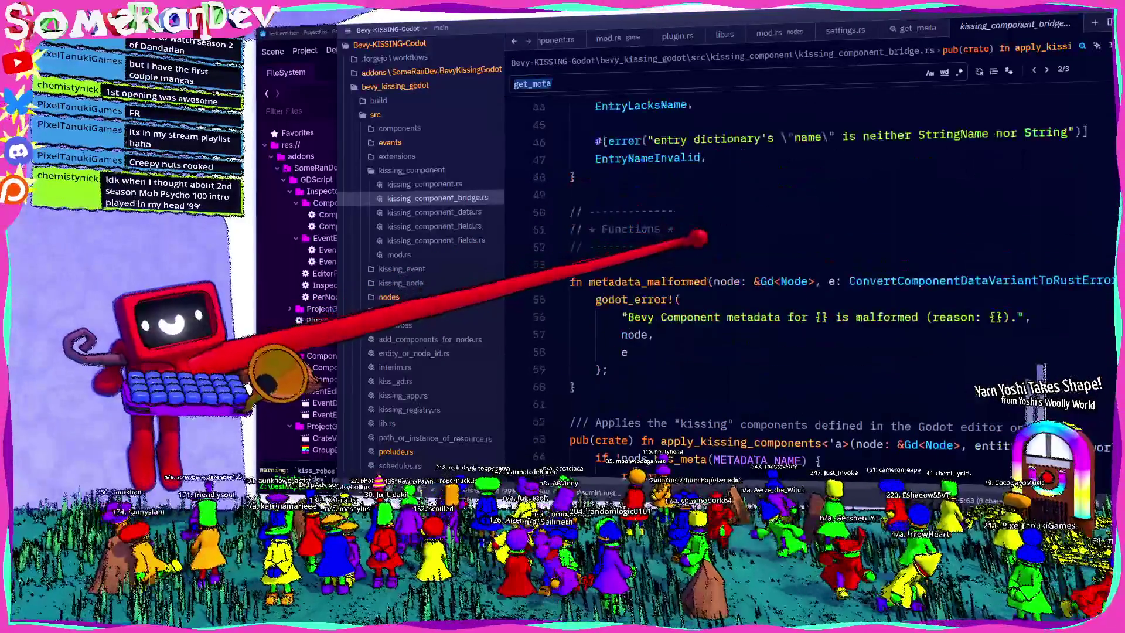
{"action": "scroll", "coordinate": [710, 234], "scroll_direction": "down", "scroll_amount": 8}
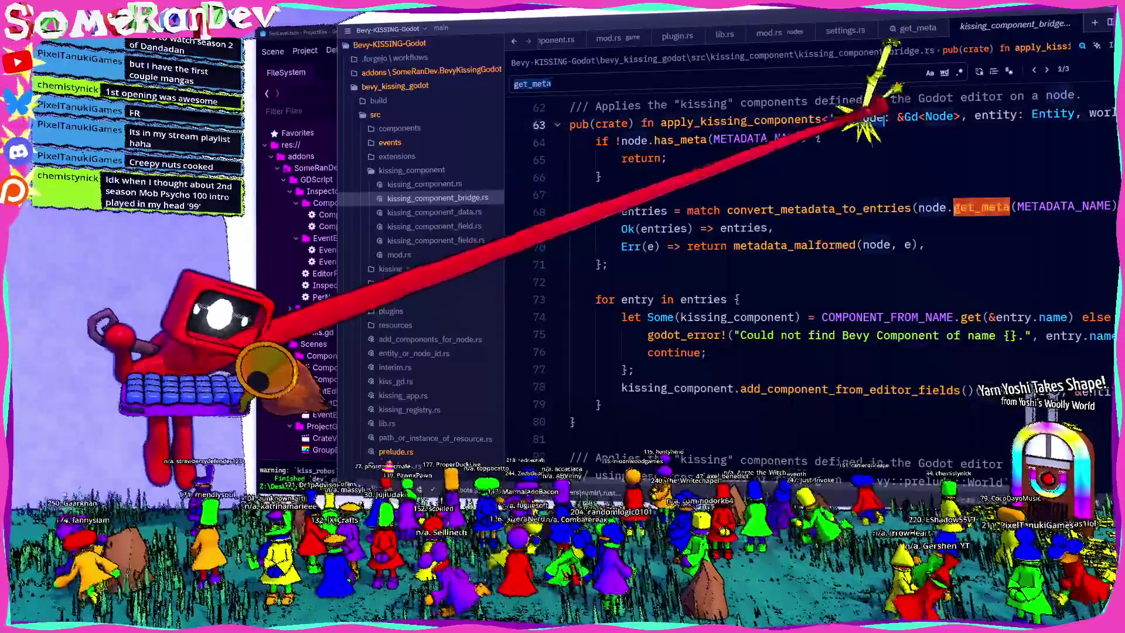
{"action": "scroll", "coordinate": [761, 257], "scroll_direction": "down", "scroll_amount": 7}
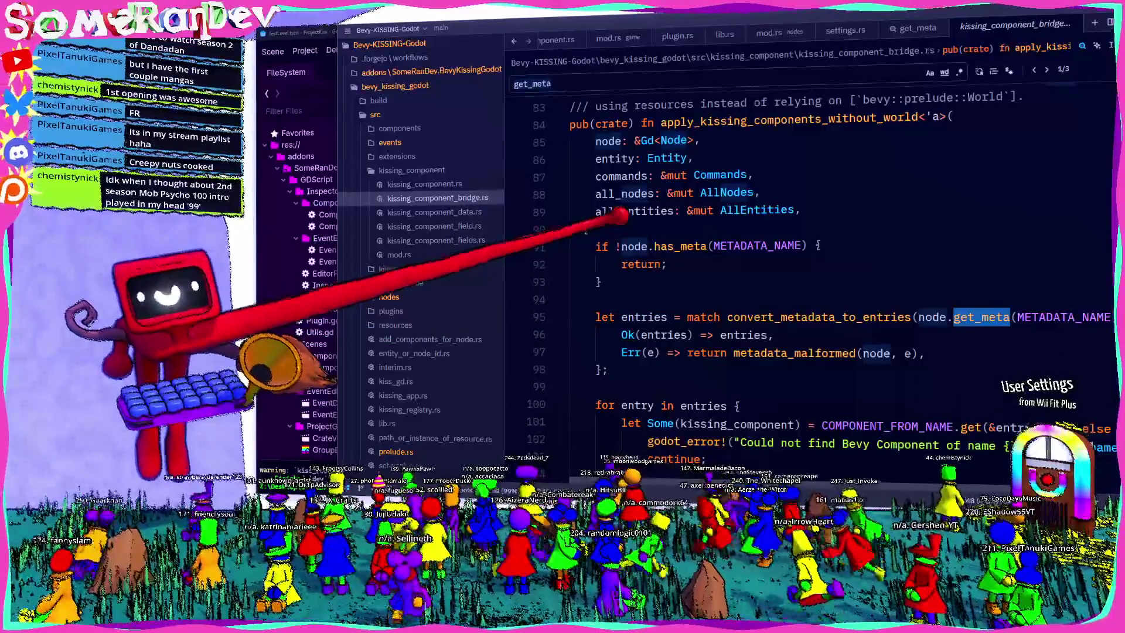
{"action": "key", "text": "Return"}
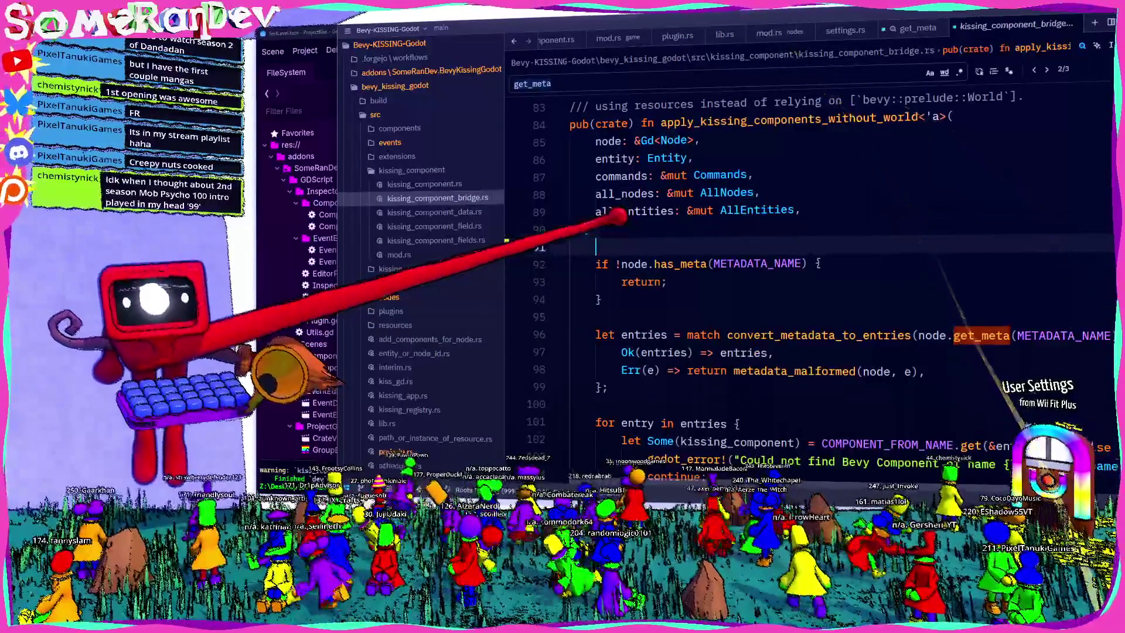
Type node.get_chi on line 91, then dismiss the get_child completion suggestions.
{"action": "type", "text": "node.get_chi"}
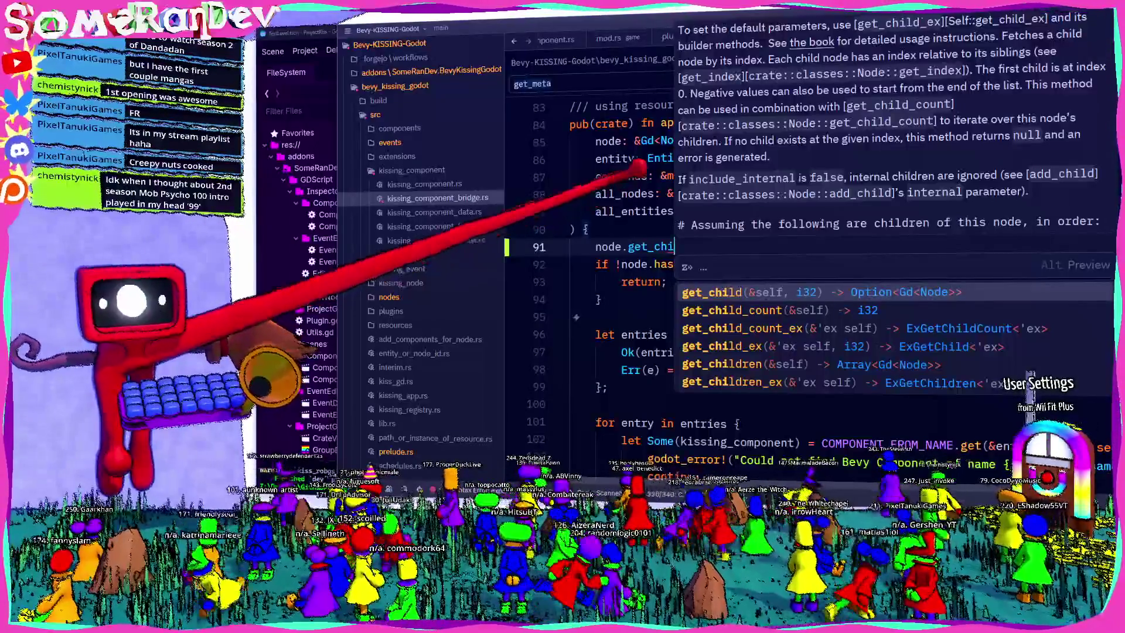
{"action": "left_click", "coordinate": [639, 193]}
{"action": "left_click", "coordinate": [603, 241]}
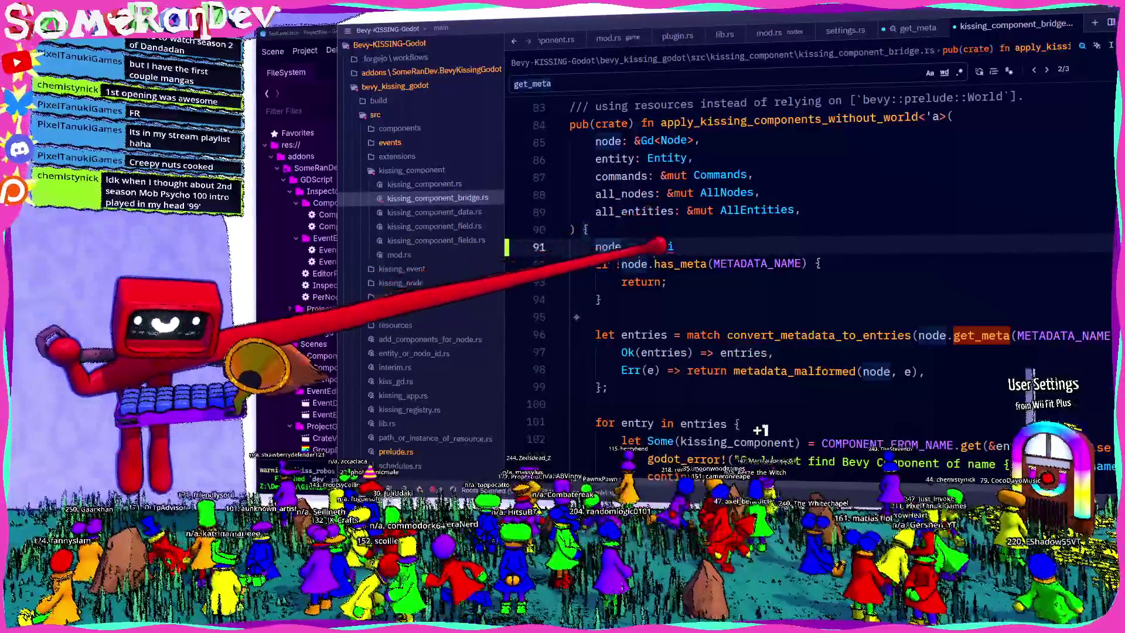
{"action": "mouse_move", "coordinate": [665, 255]}
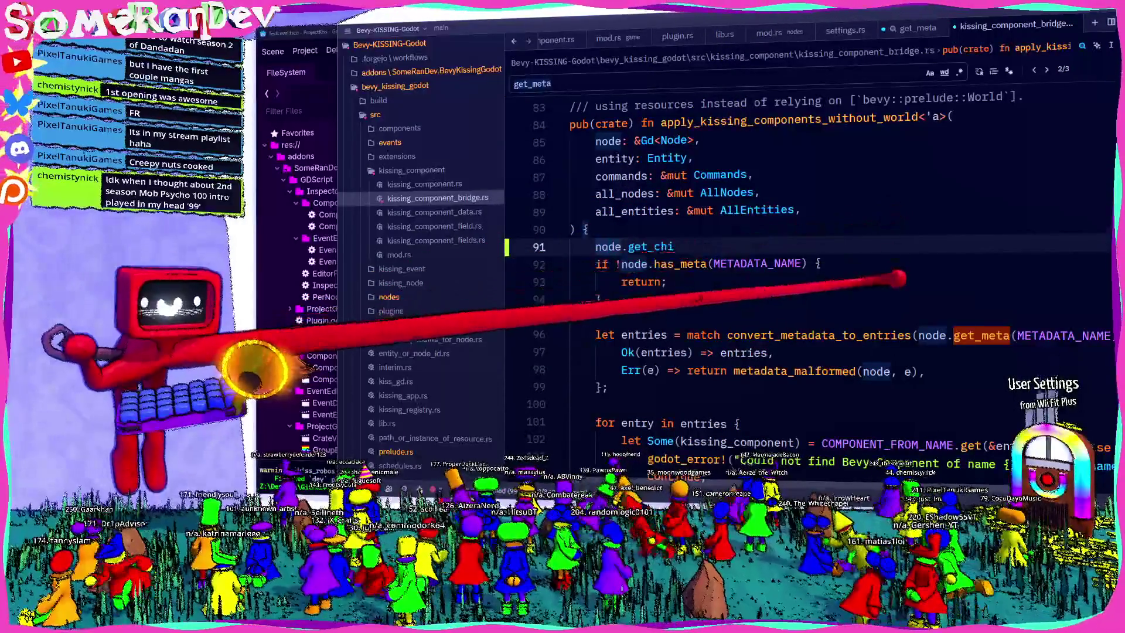
{"action": "scroll", "coordinate": [808, 264], "scroll_direction": "down", "scroll_amount": 6}
{"action": "scroll", "coordinate": [809, 264], "scroll_direction": "up", "scroll_amount": 6}
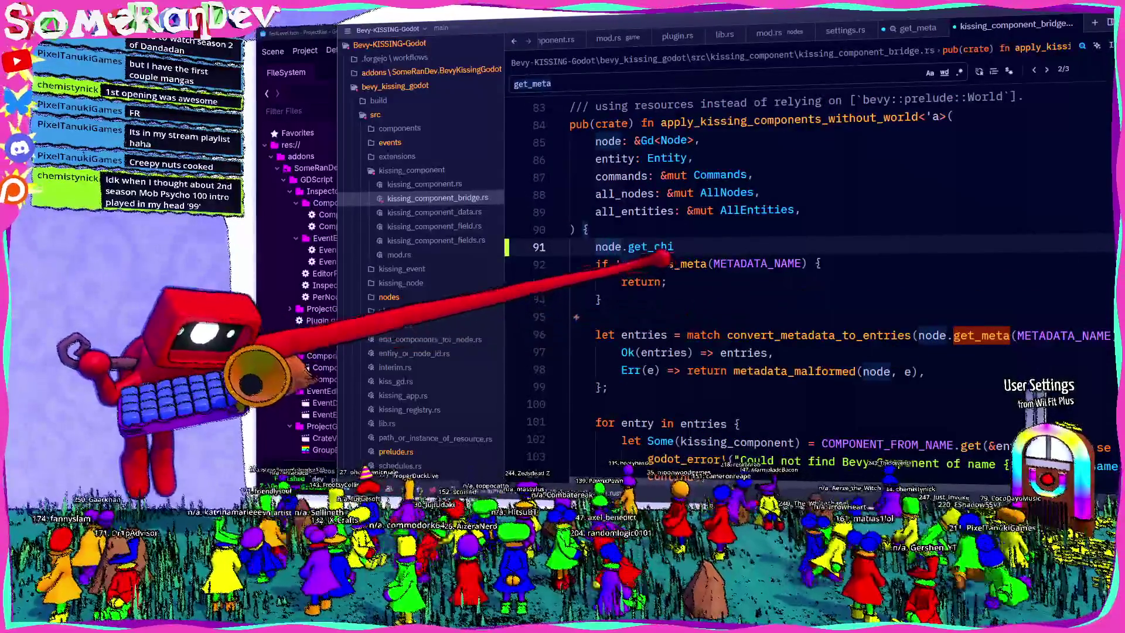
{"action": "scroll", "coordinate": [629, 237], "scroll_direction": "up", "scroll_amount": 4}
{"action": "scroll", "coordinate": [629, 237], "scroll_direction": "up", "scroll_amount": 7}
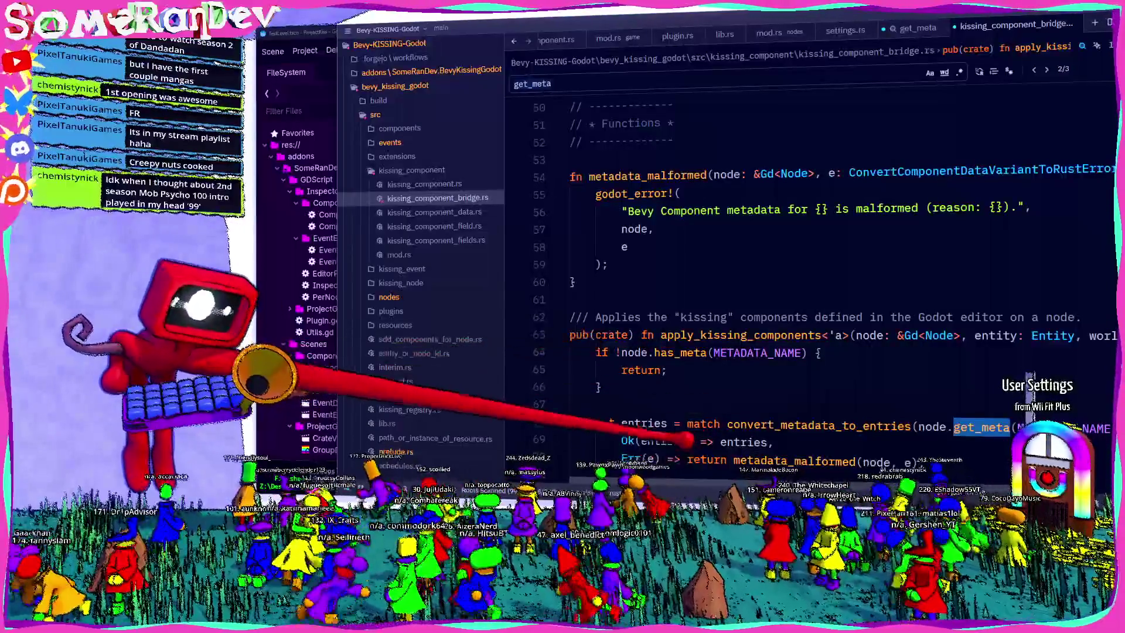
{"action": "scroll", "coordinate": [708, 351], "scroll_direction": "down", "scroll_amount": 4}
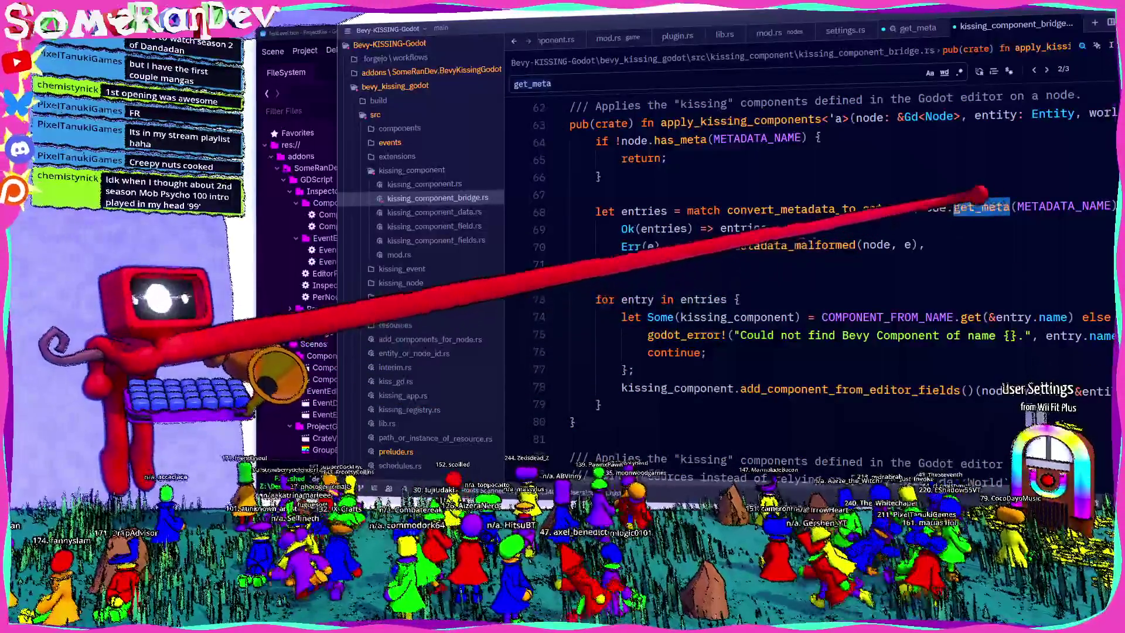
{"action": "left_click", "coordinate": [937, 208]}
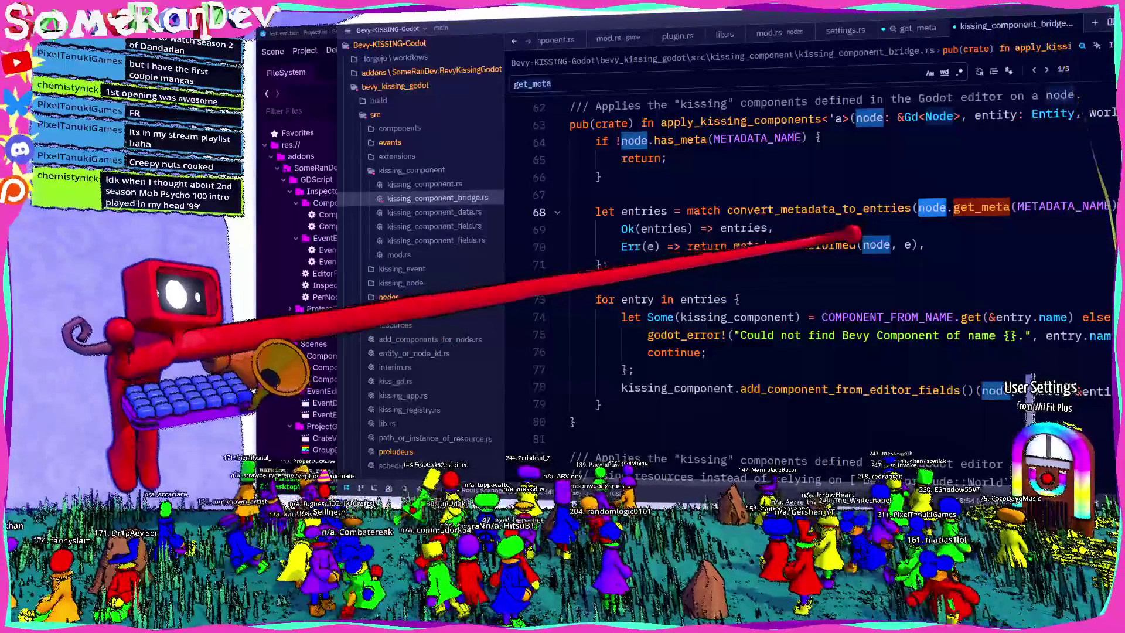
{"action": "mouse_move", "coordinate": [852, 241]}
{"action": "scroll", "coordinate": [779, 296], "scroll_direction": "down", "scroll_amount": 10}
{"action": "scroll", "coordinate": [773, 311], "scroll_direction": "up", "scroll_amount": 15}
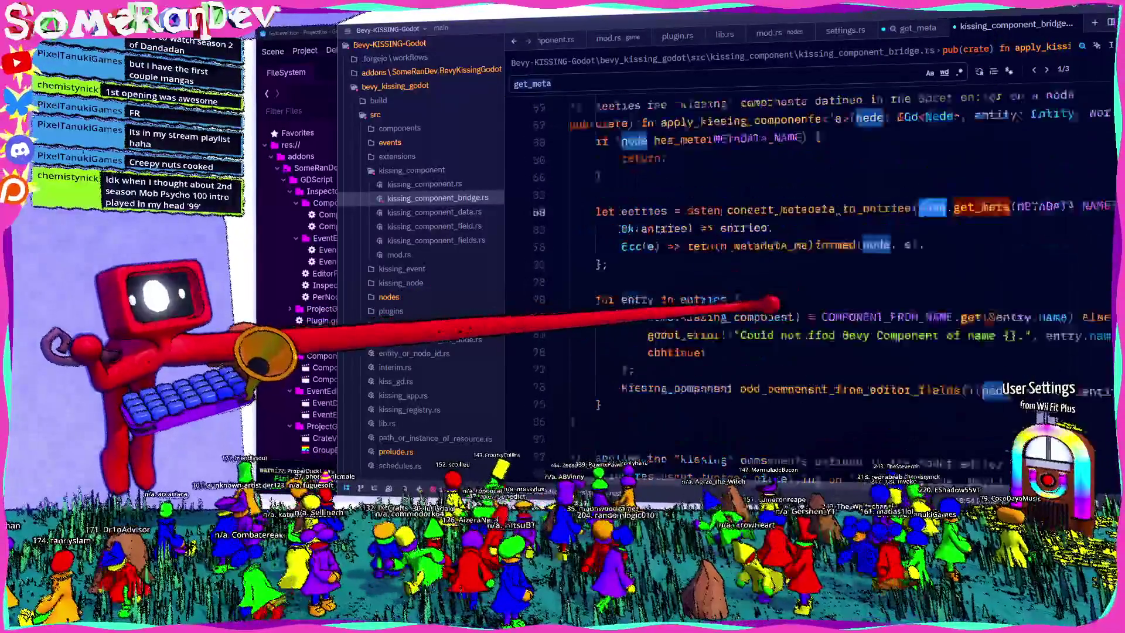
{"action": "scroll", "coordinate": [772, 322], "scroll_direction": "down", "scroll_amount": 2}
{"action": "left_click", "coordinate": [615, 351]}
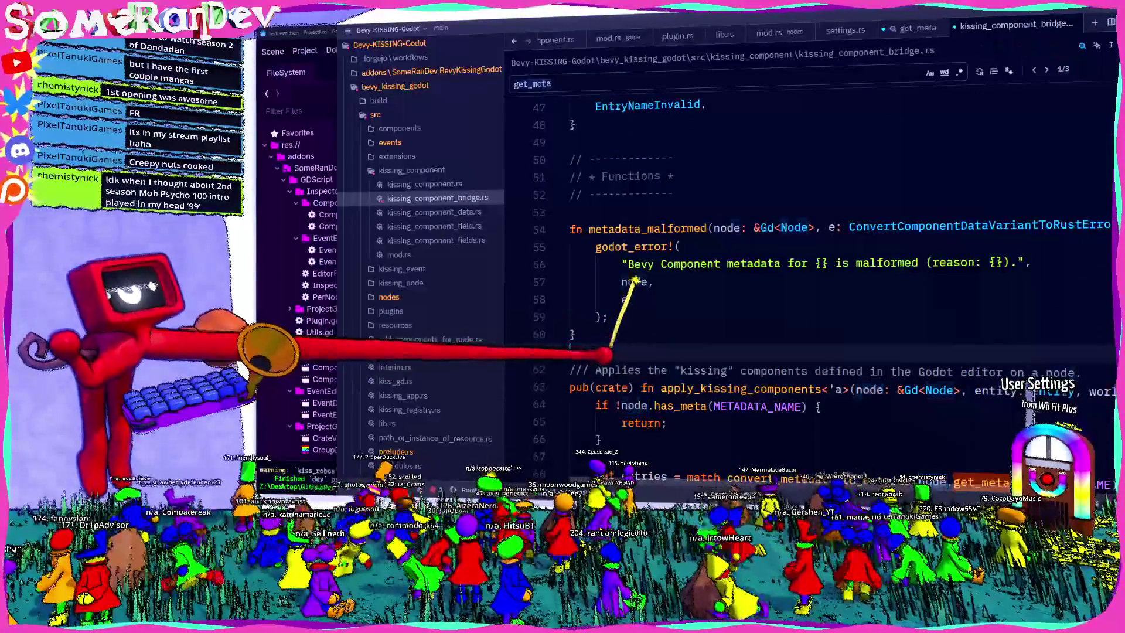
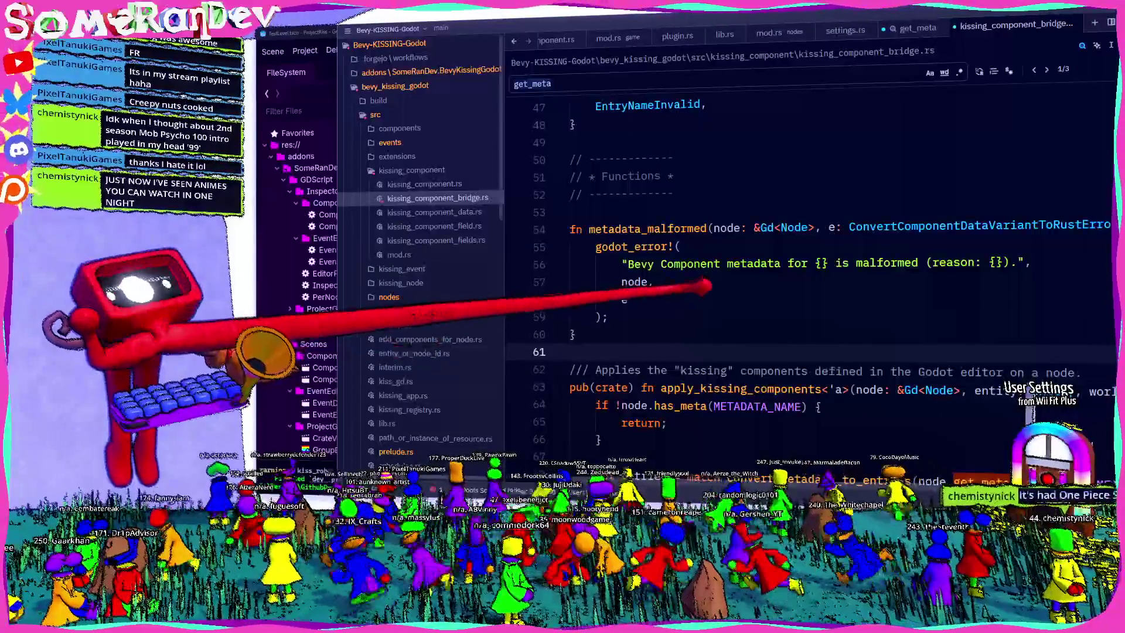
Add an empty fn extract_metadata_from_node(node: &Gd<Node>) -> Option<Variant> stub above apply_kissing_components.
{"action": "scroll", "coordinate": [808, 264], "scroll_direction": "down", "scroll_amount": 1}
{"action": "scroll", "coordinate": [615, 305], "scroll_direction": "down", "scroll_amount": 2}
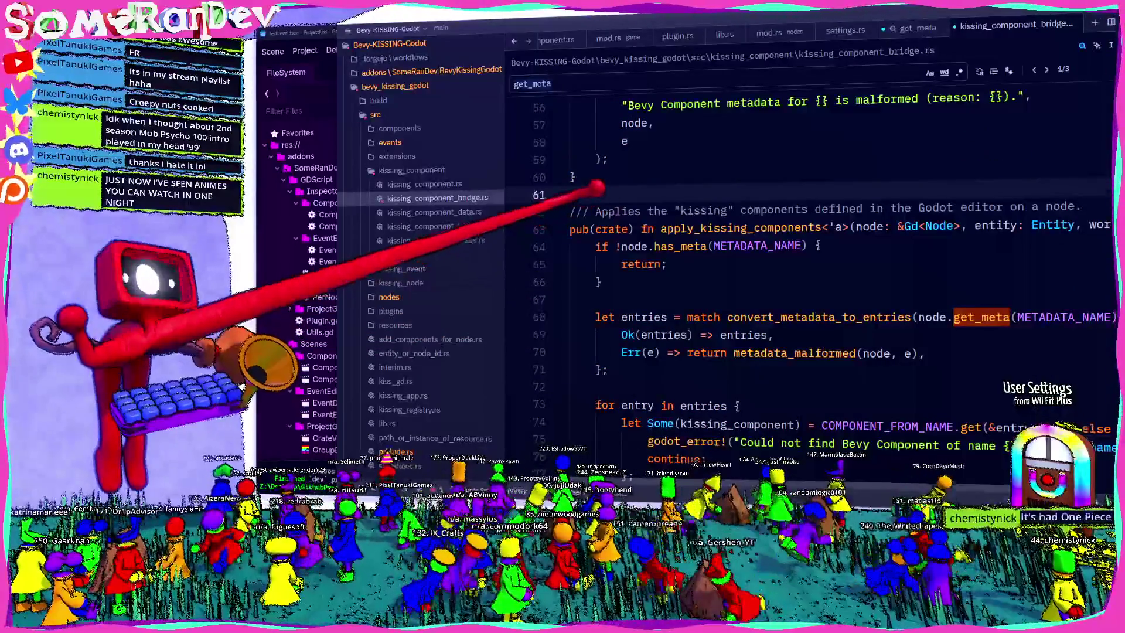
{"action": "key", "text": "Return"}
{"action": "key", "text": "Return"}
{"action": "key", "text": "Up"}
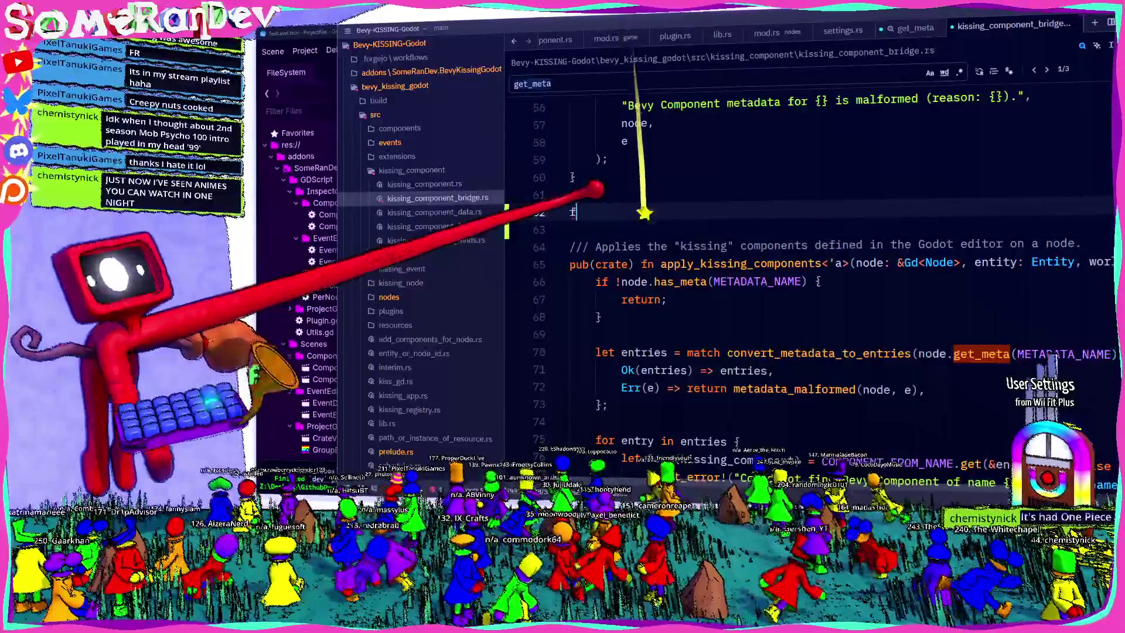
{"action": "type", "text": "fn extract_metadata"}
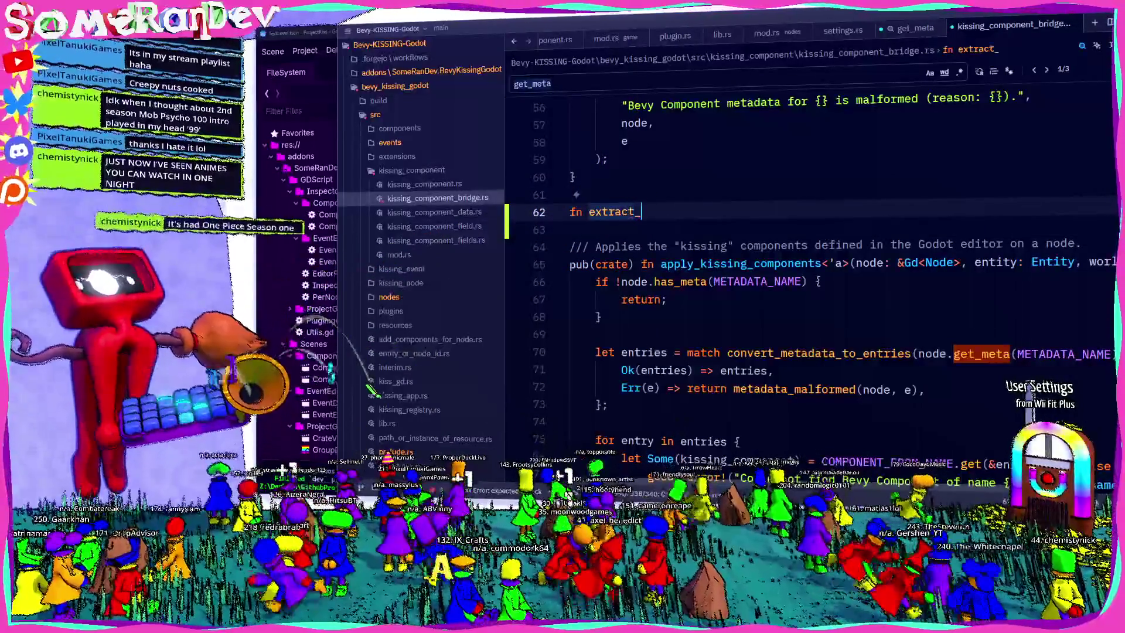
{"action": "type", "text": "_from_node"}
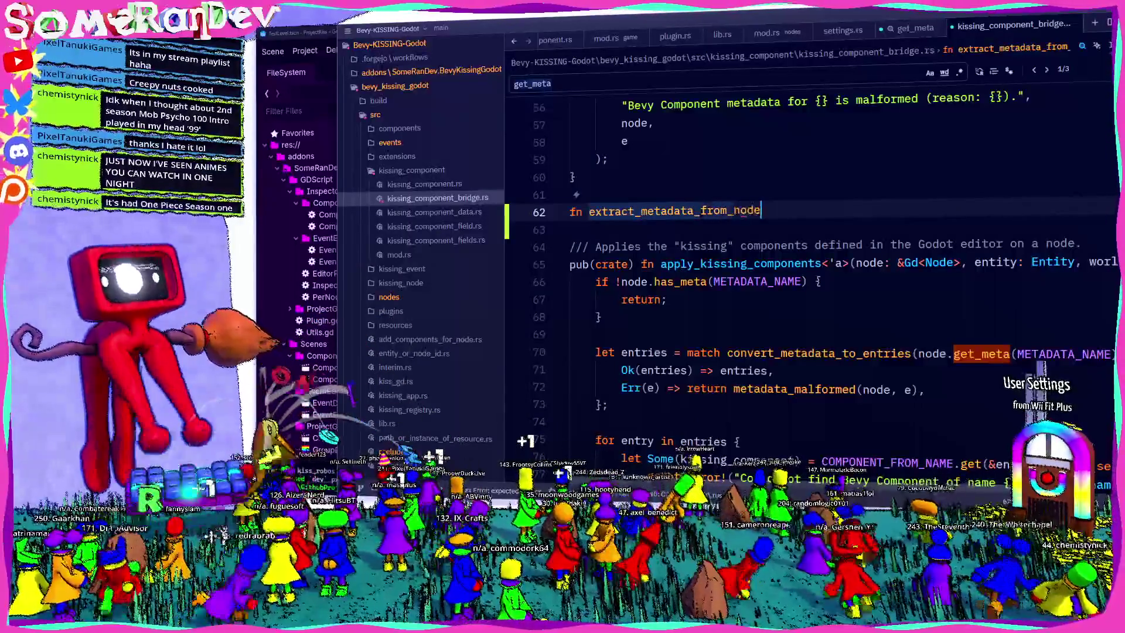
{"action": "type", "text": "(node: &Gd<Node>"}
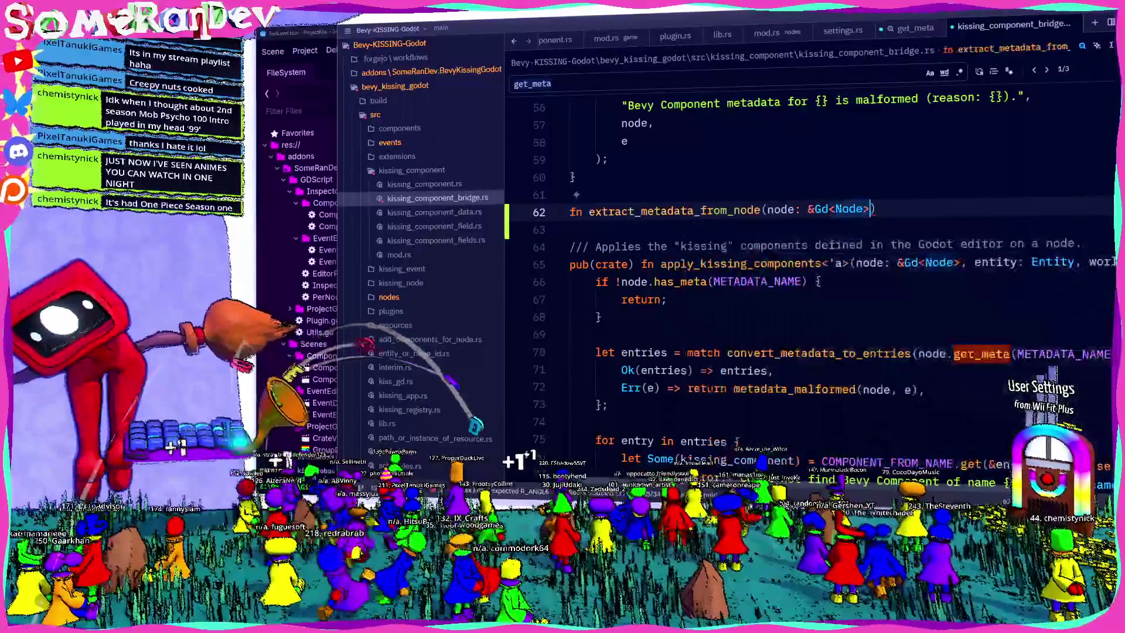
{"action": "type", "text": ") -> Op"}
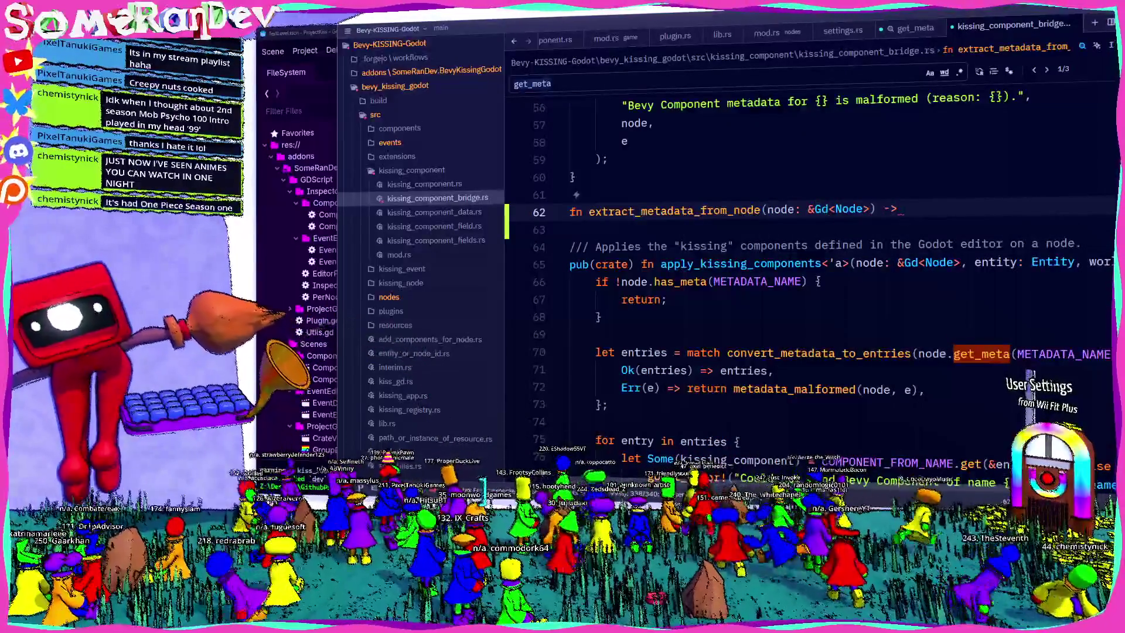
{"action": "type", "text": "tion<Variant> {"}
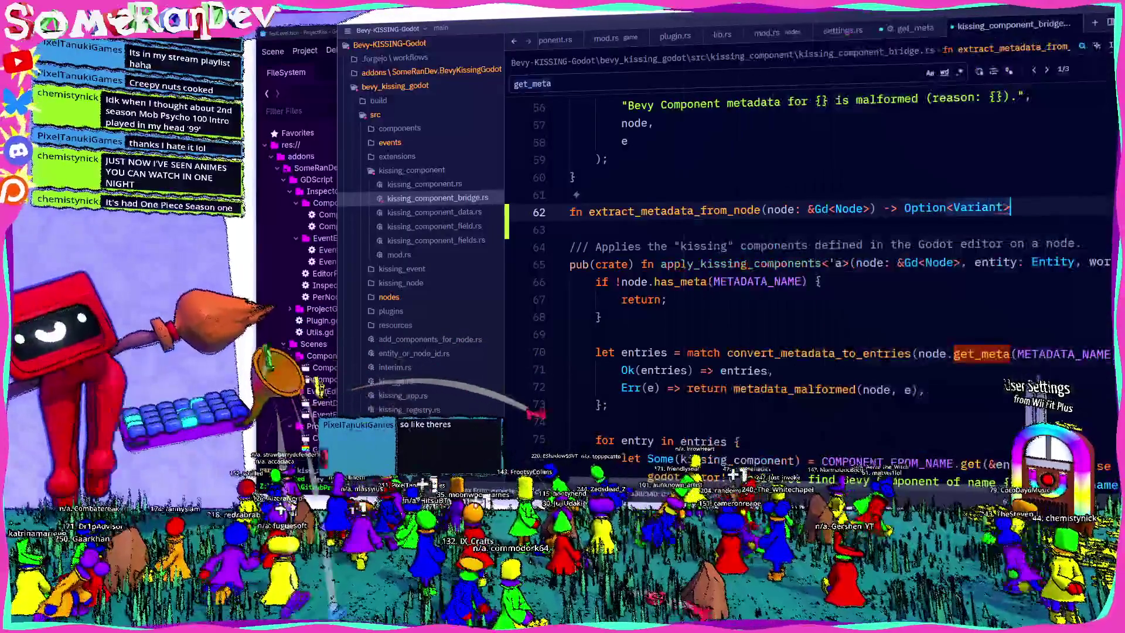
{"action": "key", "text": "Return"}
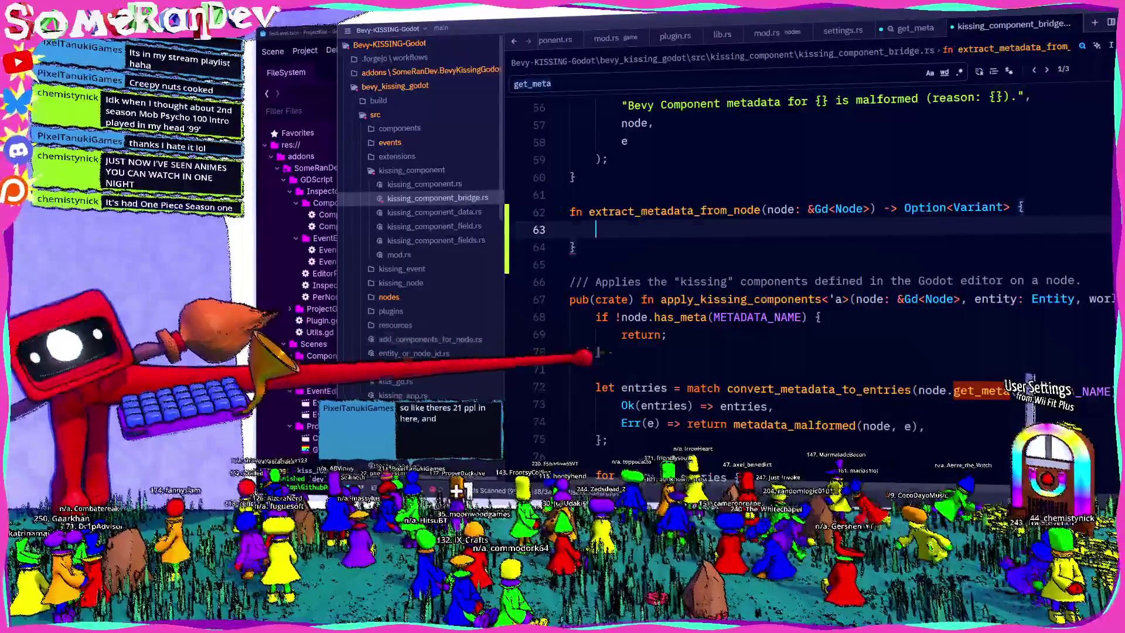
Copy the has_meta check into the new function, returning Some(node.get_meta(METADATA_NAME)).
{"action": "left_click_drag", "start_coordinate": [580, 360], "coordinate": [589, 317]}
{"action": "key", "text": "ctrl+c"}
{"action": "left_click", "coordinate": [603, 229]}
{"action": "key", "text": "ctrl+v"}
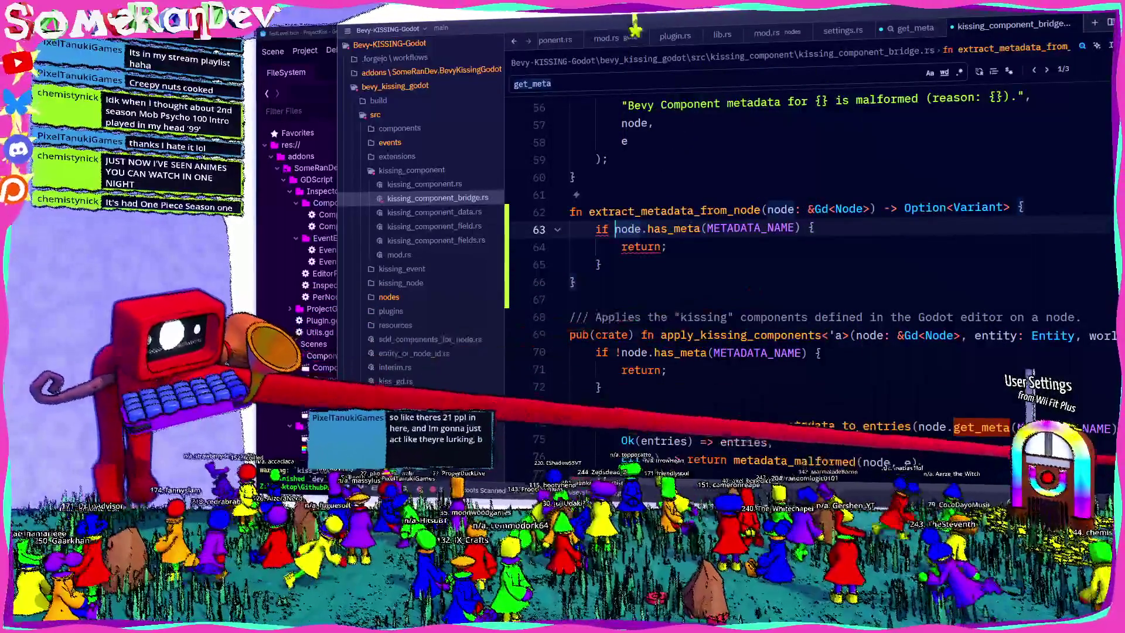
{"action": "left_click", "coordinate": [1089, 425]}
{"action": "left_click", "coordinate": [660, 247]}
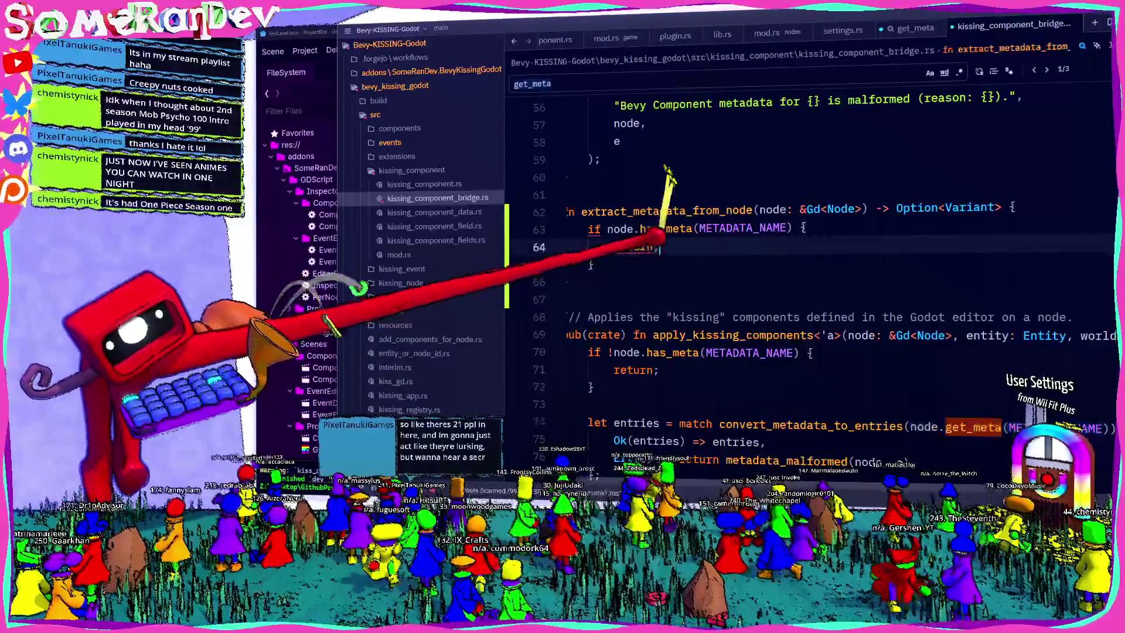
{"action": "type", "text": "Some(node.get_meta(METADATA_NAME));"}
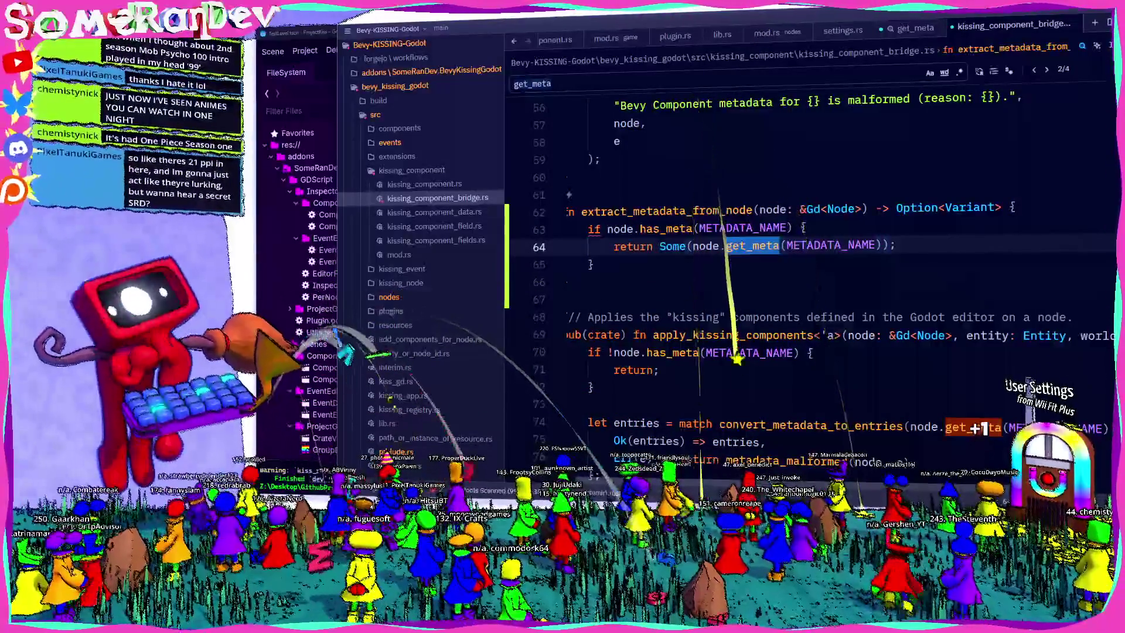
Add a None fallback after the if block, leaving an empty line above it.
{"action": "key", "text": "Down"}
{"action": "key", "text": "End"}
{"action": "key", "text": "Return"}
{"action": "key", "text": "Return"}
{"action": "type", "text": "None"}
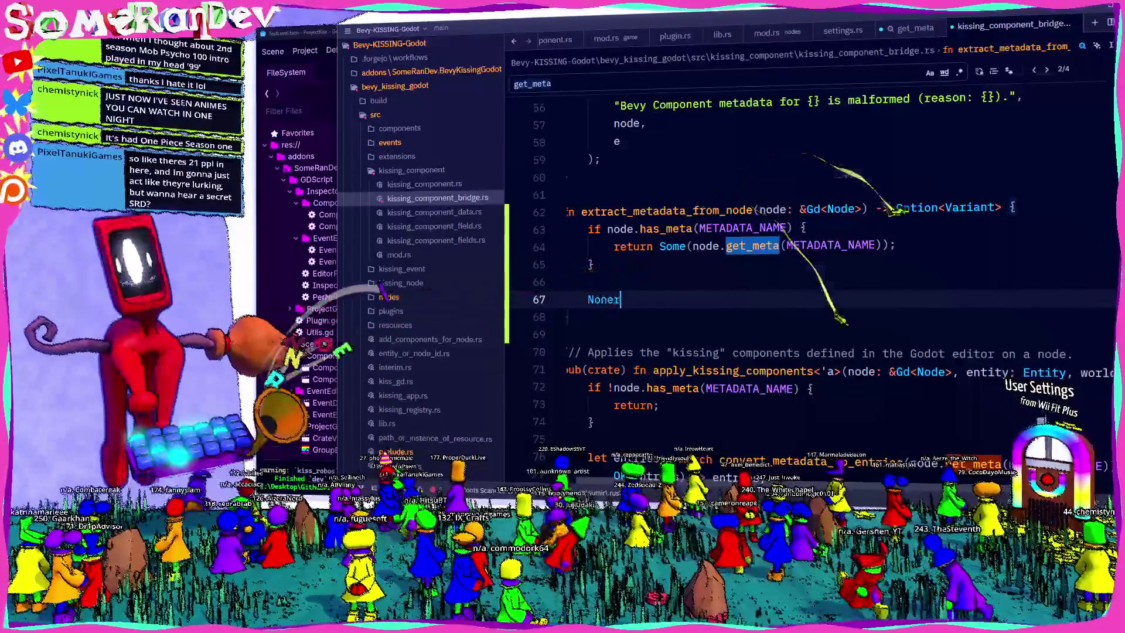
{"action": "key", "text": "Escape"}
{"action": "key", "text": "Home"}
{"action": "key", "text": "Return"}
{"action": "key", "text": "Return"}
{"action": "key", "text": "Up"}
{"action": "key", "text": "Up"}
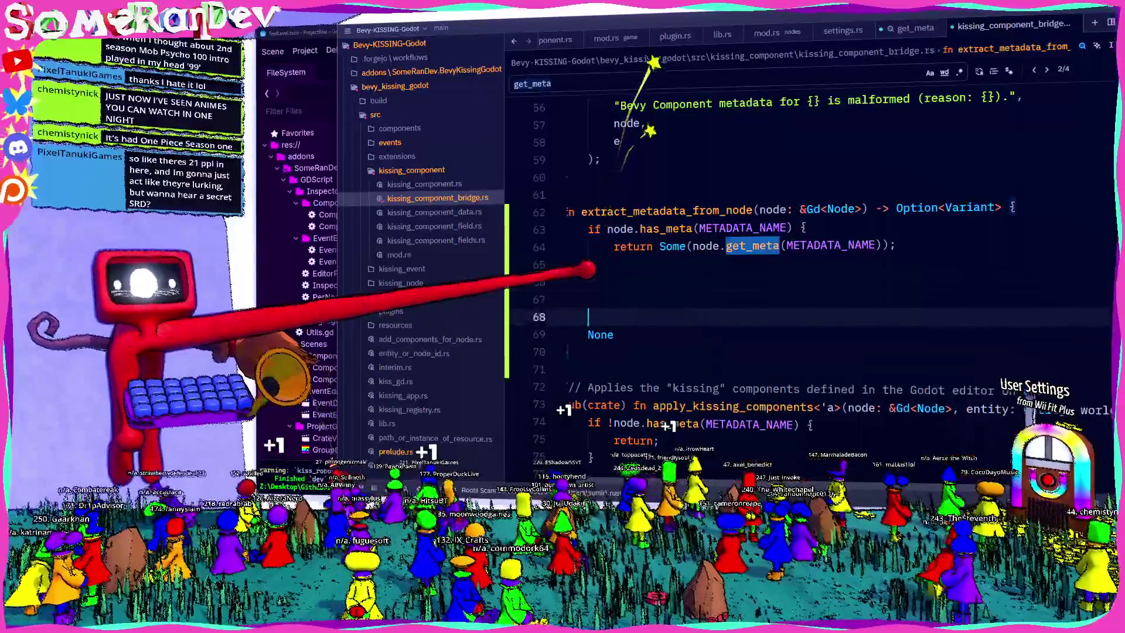
Draft a for loop over node.get_child_count() that tries casting node.get_child(i) to the settings type.
{"action": "type", "text": "for i "}
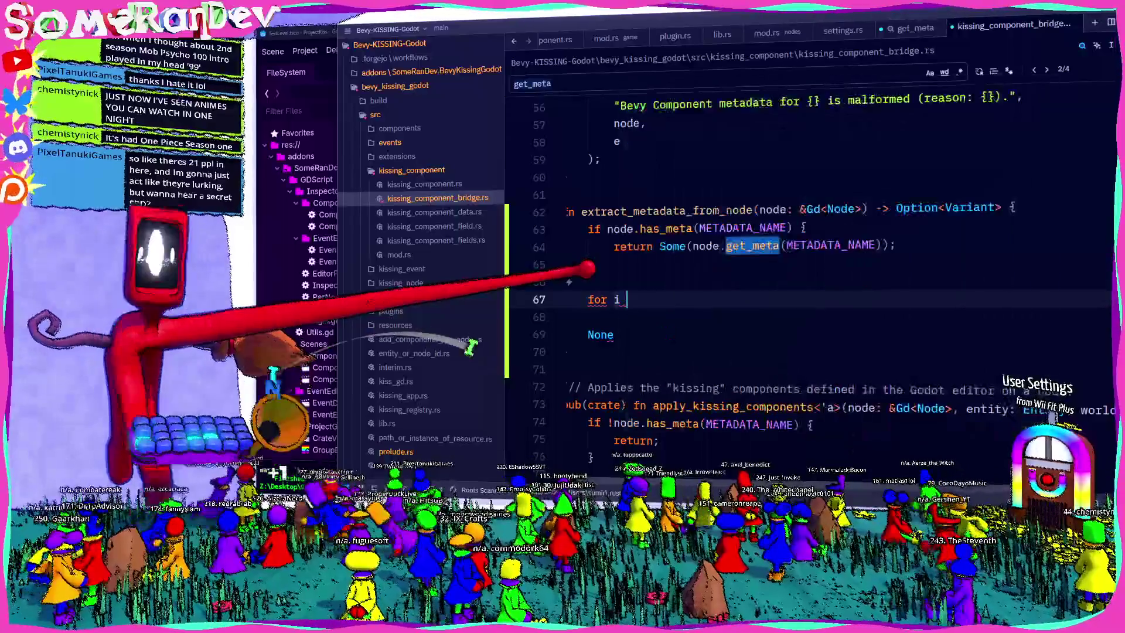
{"action": "type", "text": "in node.child_cou"}
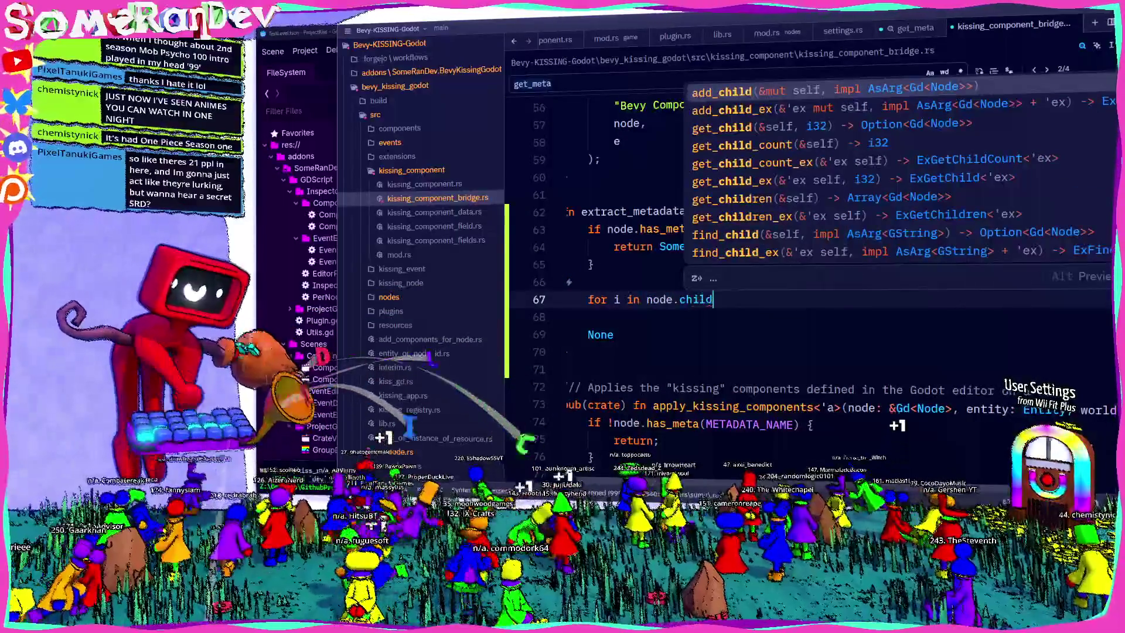
{"action": "key", "text": "Return"}
{"action": "type", "text": "{"}
{"action": "key", "text": "Return"}
{"action": "type", "text": "ode."}
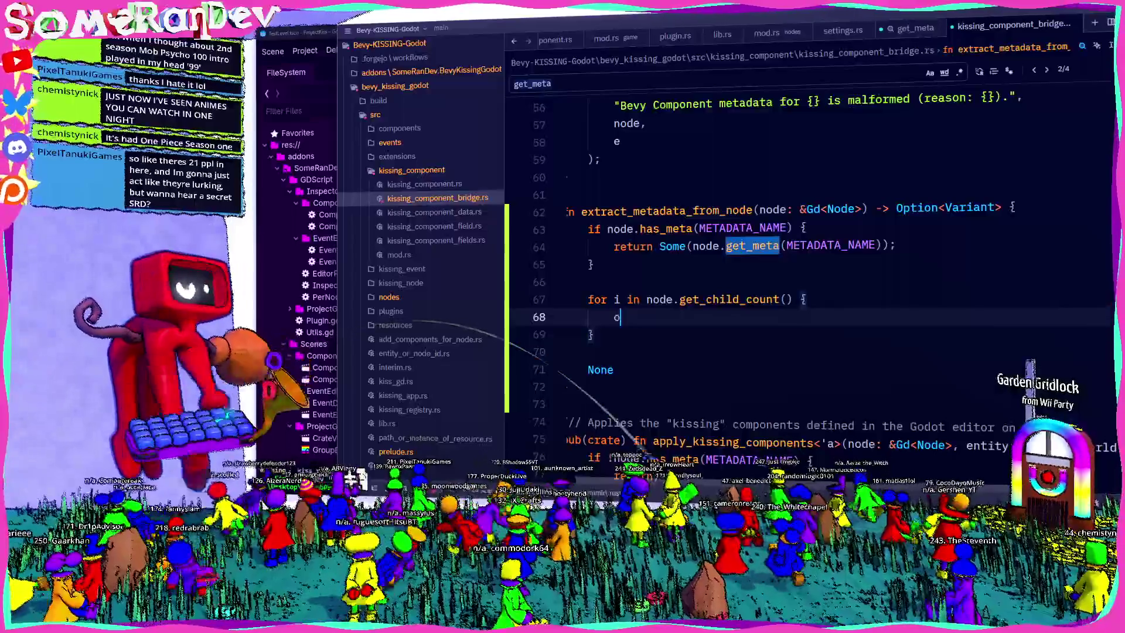
{"action": "type", "text": "get_child"}
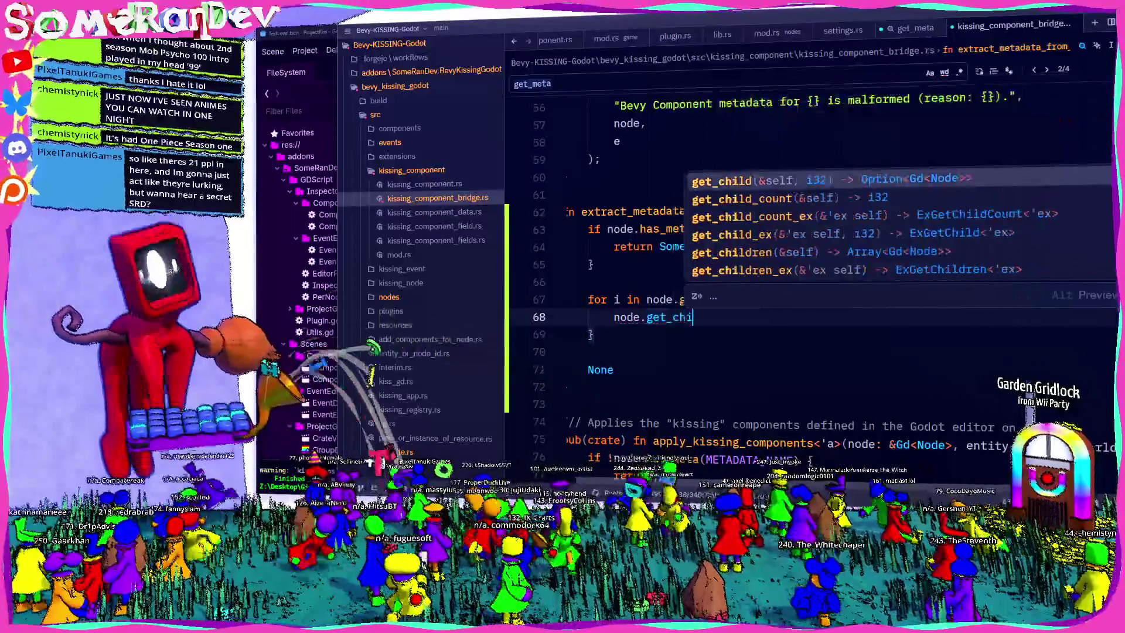
{"action": "key", "text": "Return"}
{"action": "type", "text": "i"}
{"action": "key", "text": "Escape"}
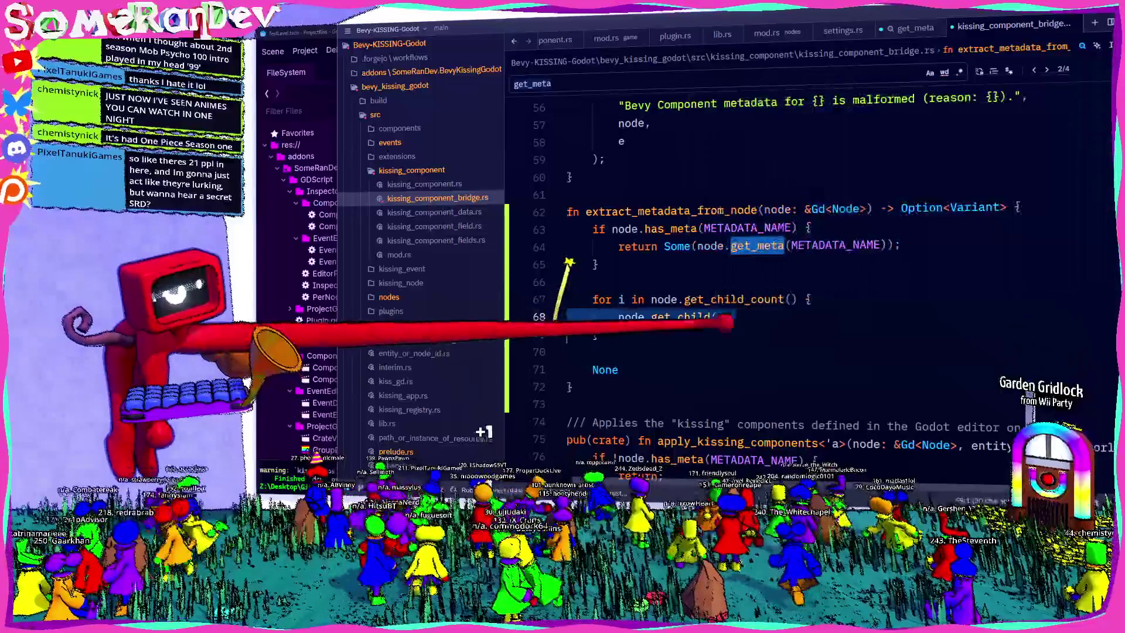
{"action": "key", "text": "ctrl+l"}
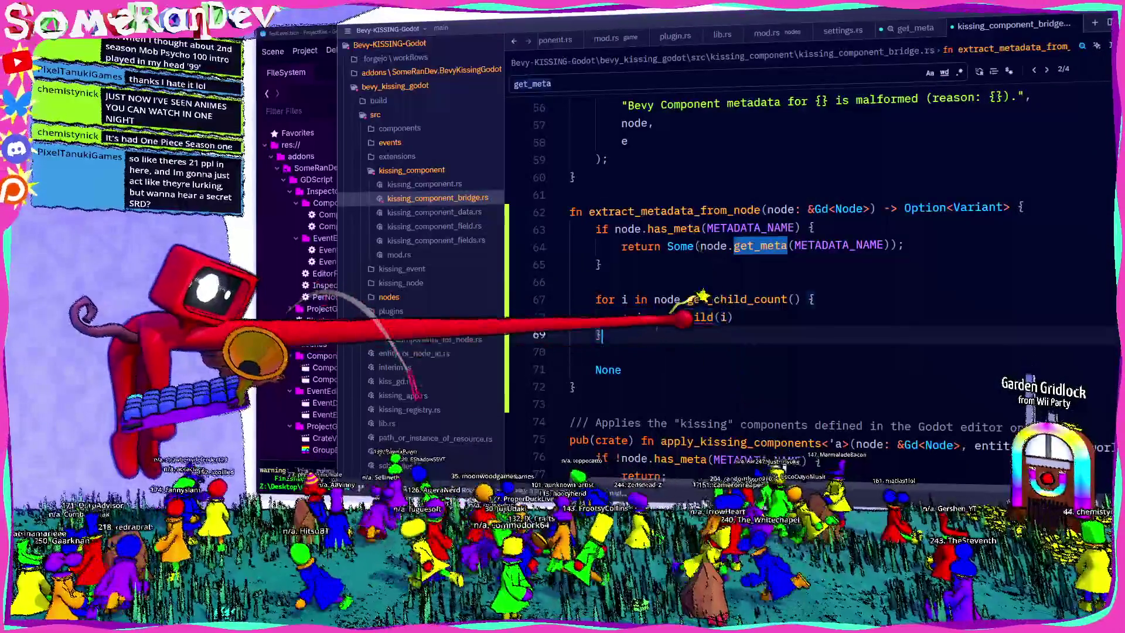
{"action": "key", "text": "Escape"}
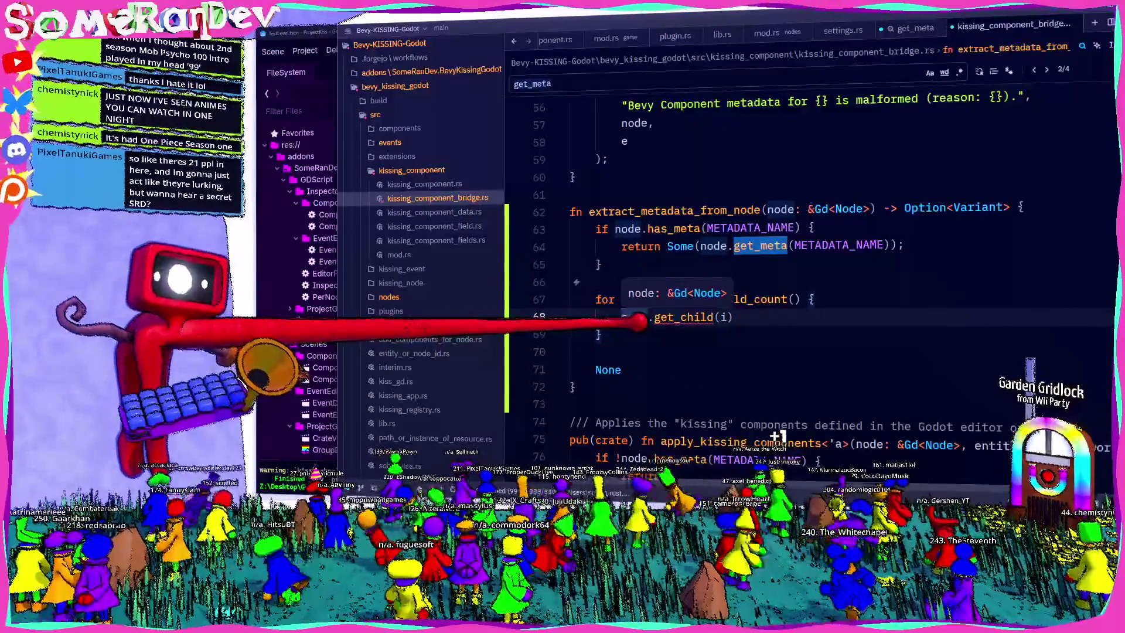
{"action": "type", "text": "m"}
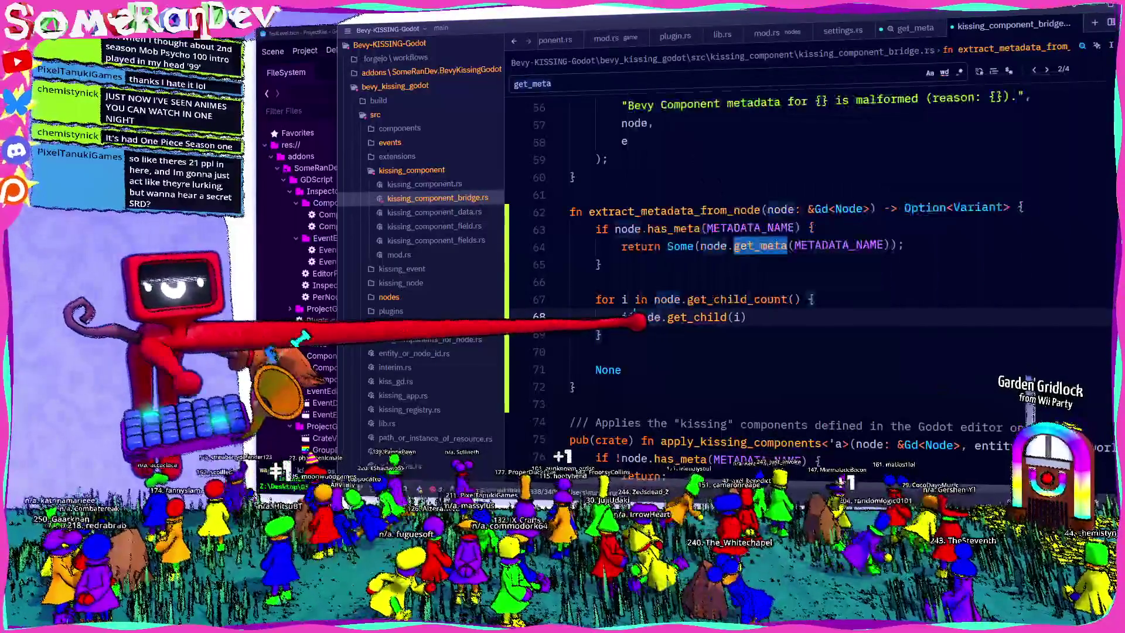
{"action": "type", "text": " .tryu"}
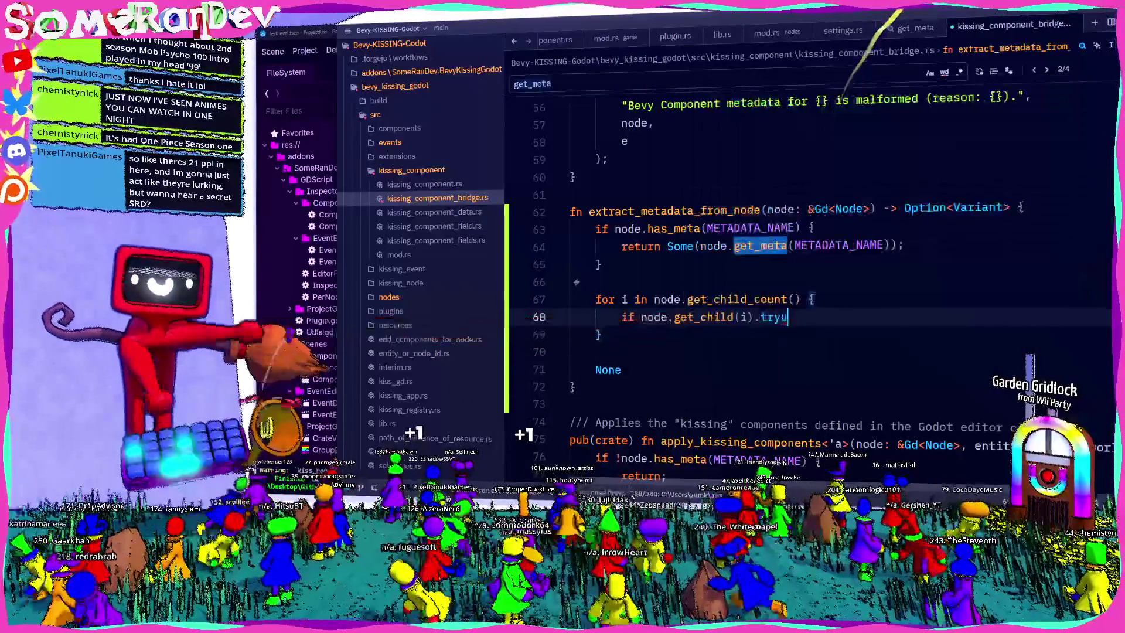
{"action": "type", "text": "_cast::<"}
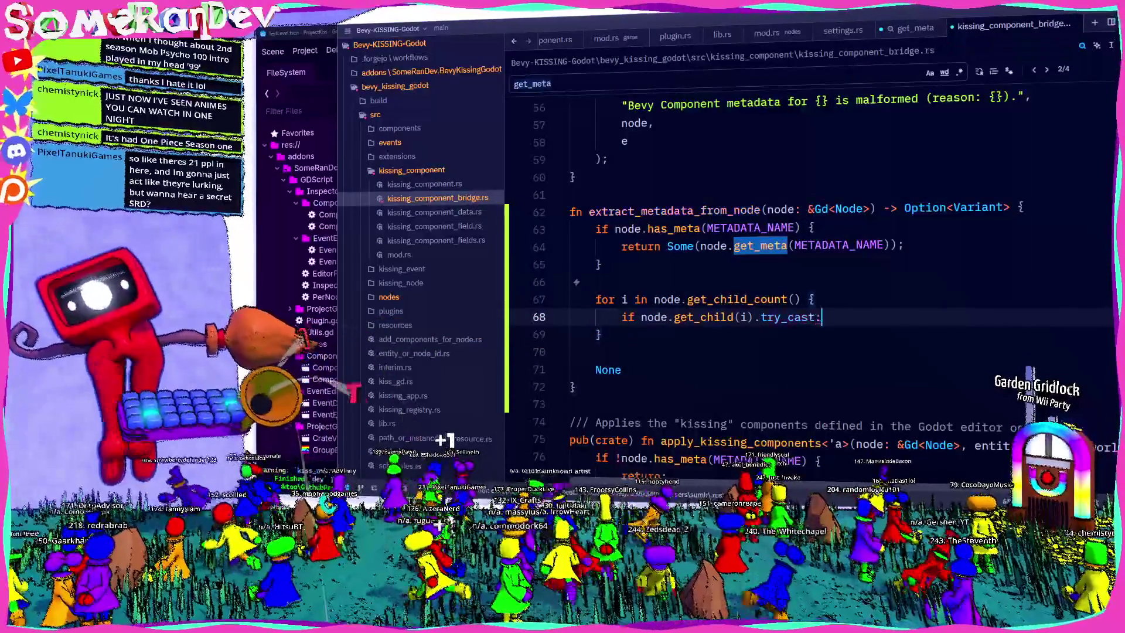
{"action": "type", "text": "BKGSet"}
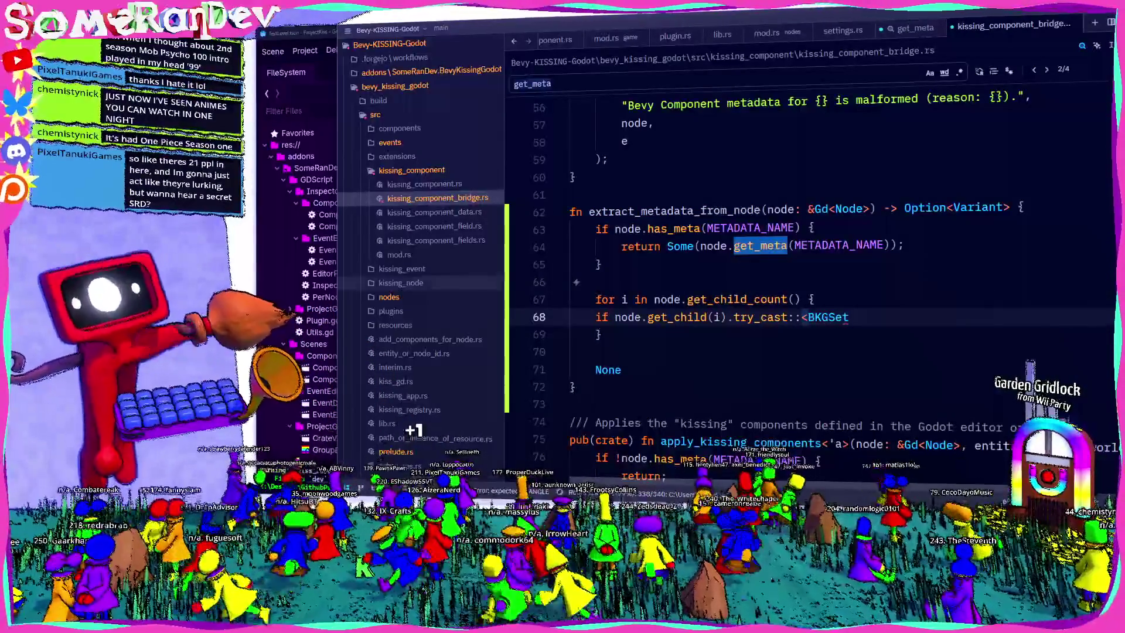
{"action": "left_click", "coordinate": [389, 297]}
Make mod settings pub(crate) in src/nodes/mod.rs.
{"action": "left_click", "coordinate": [403, 325]}
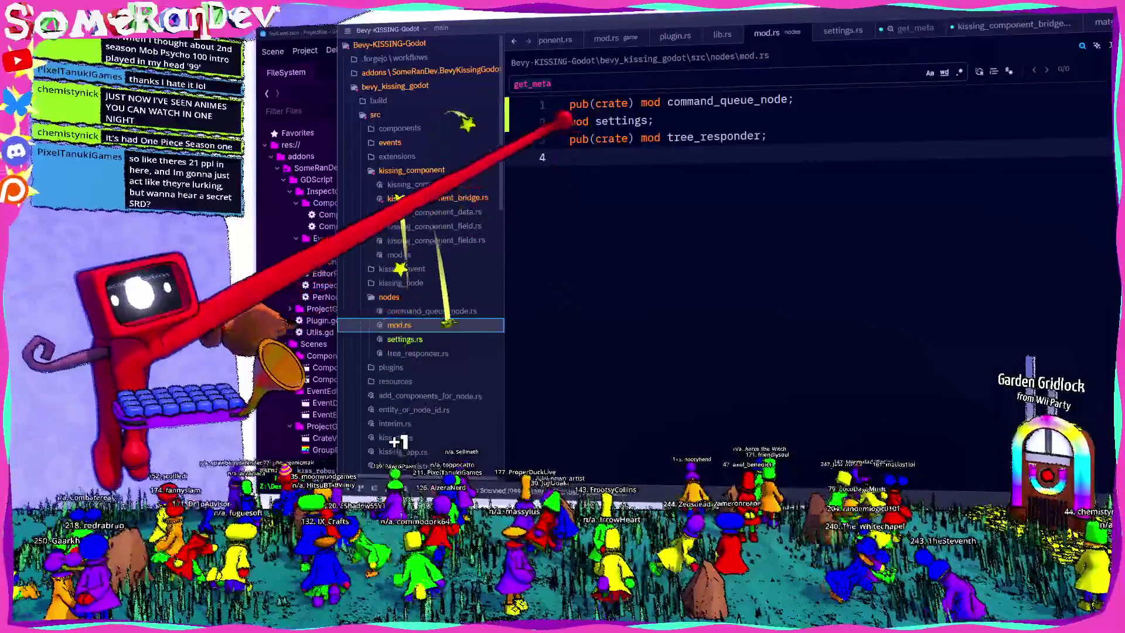
{"action": "left_click", "coordinate": [571, 121]}
{"action": "type", "text": "pub(c"}
{"action": "key", "text": "Tab"}
{"action": "type", "text": ")"}
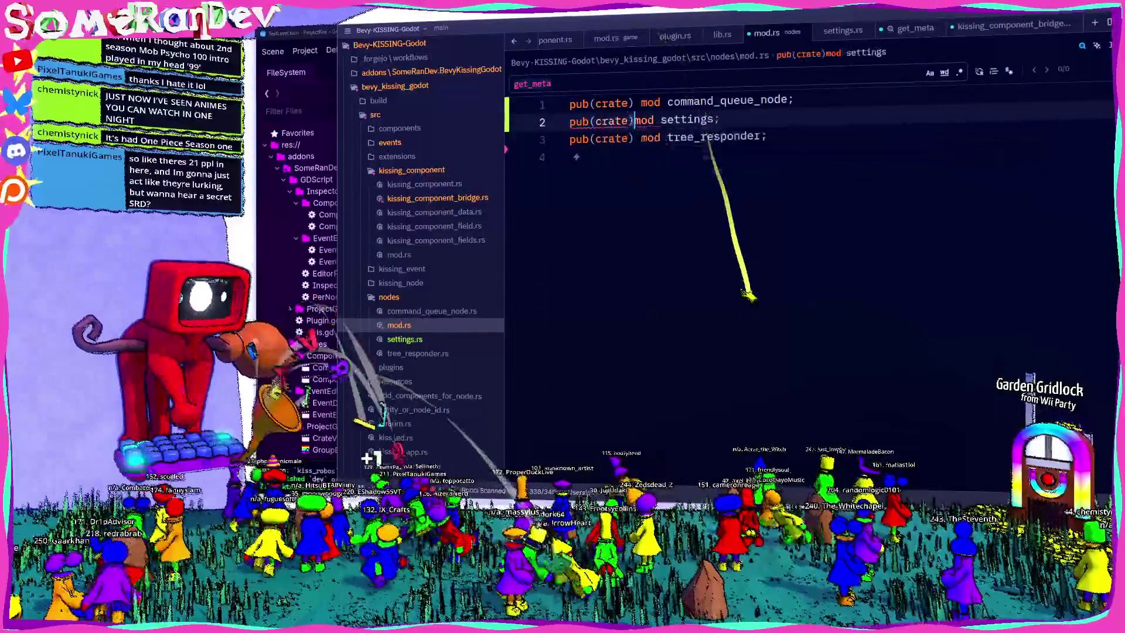
Return to kissing_component_bridge.rs and continue typing the BKGSettings cast type.
{"action": "key", "text": "ctrl+shift+f"}
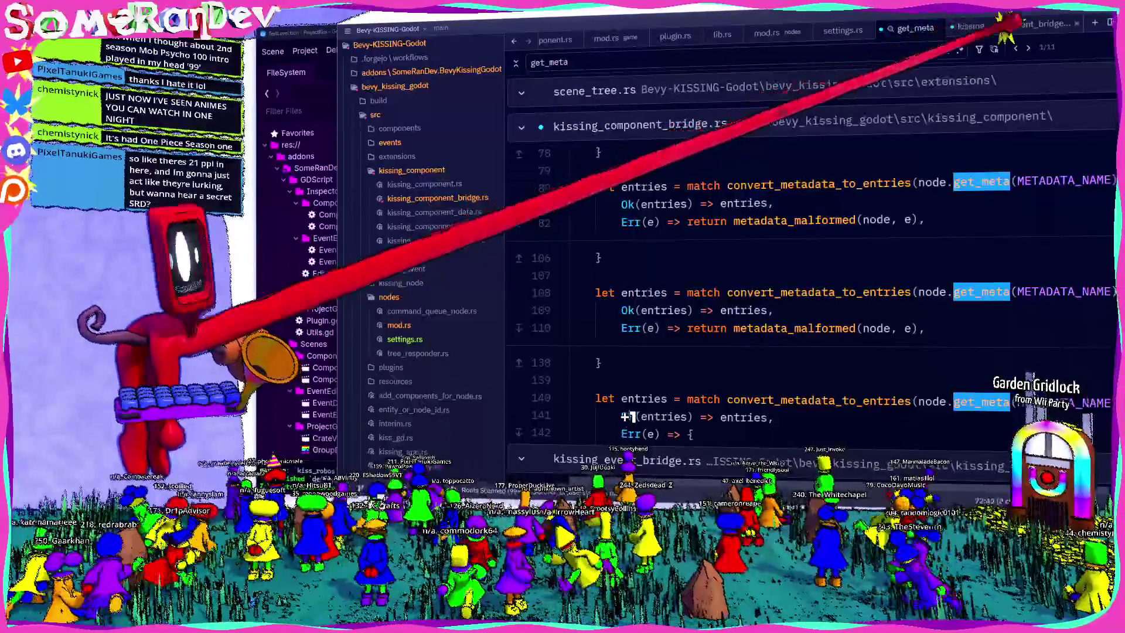
{"action": "left_click", "coordinate": [1004, 24]}
{"action": "type", "text": "KGSett"}
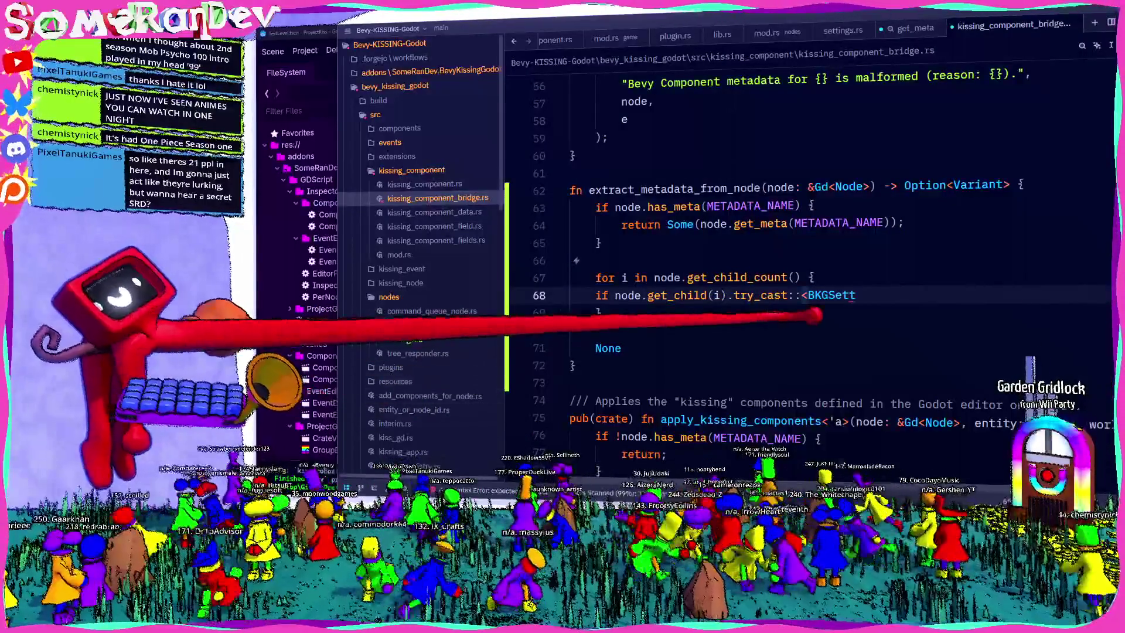
Write the cast type path as crate::nodes::settings:: using completions.
{"action": "key", "text": "BackSpace"}
{"action": "key", "text": "BackSpace"}
{"action": "key", "text": "BackSpace"}
{"action": "type", "text": "crate::kiss"}
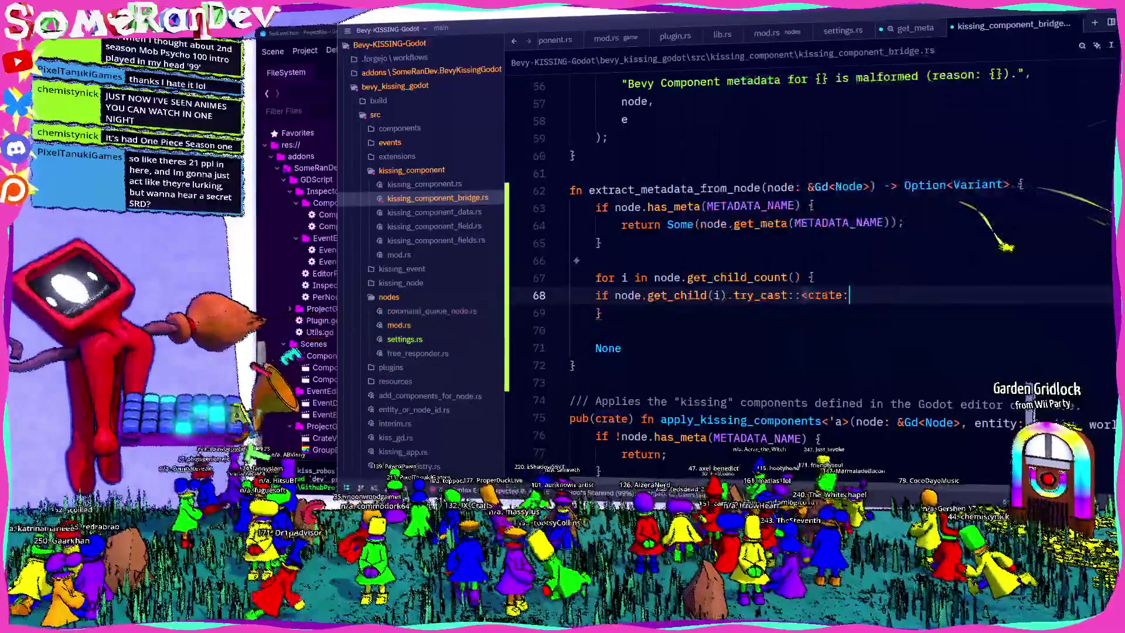
{"action": "key", "text": "Down"}
{"action": "key", "text": "Down"}
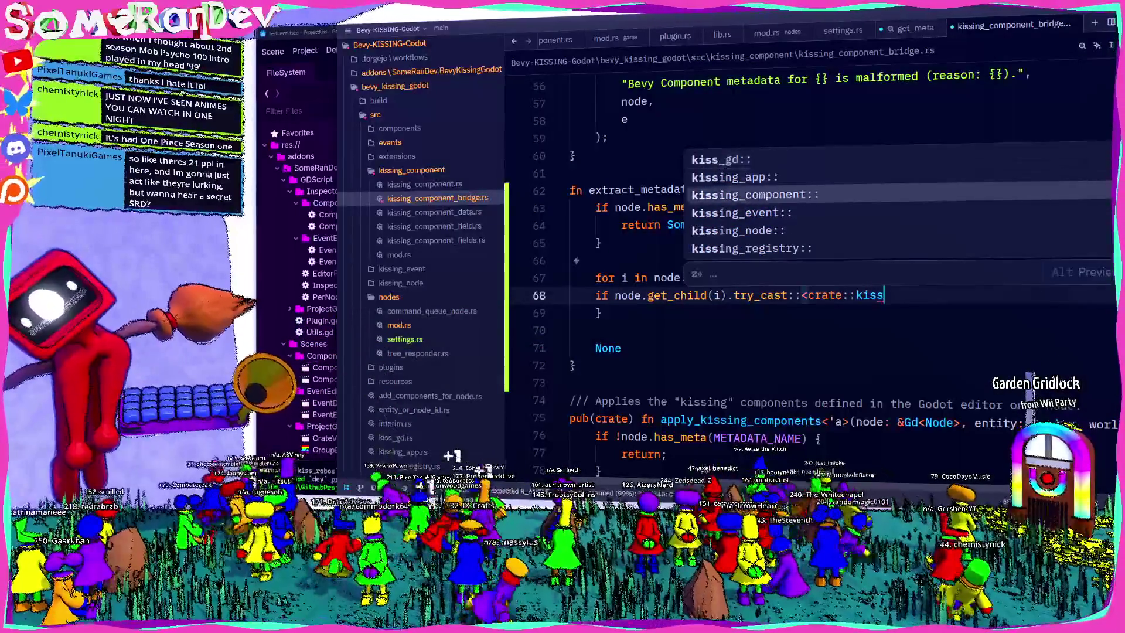
{"action": "key", "text": "Return"}
{"action": "key", "text": "BackSpace"}
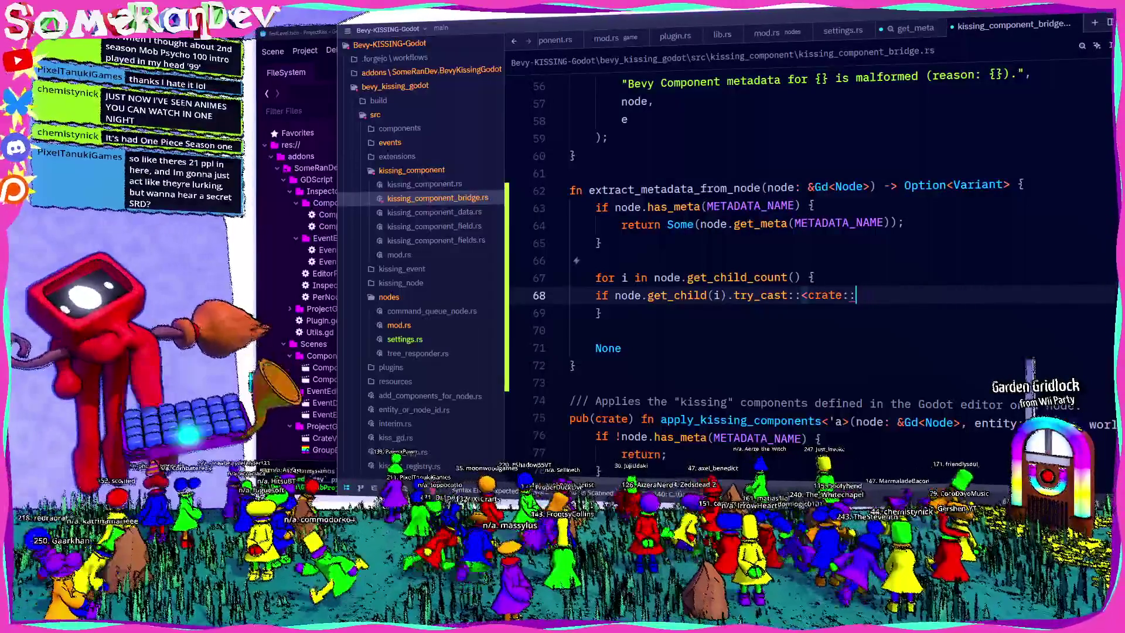
{"action": "type", "text": "nodes"}
{"action": "key", "text": "Return"}
{"action": "type", "text": "set"}
{"action": "key", "text": "Return"}
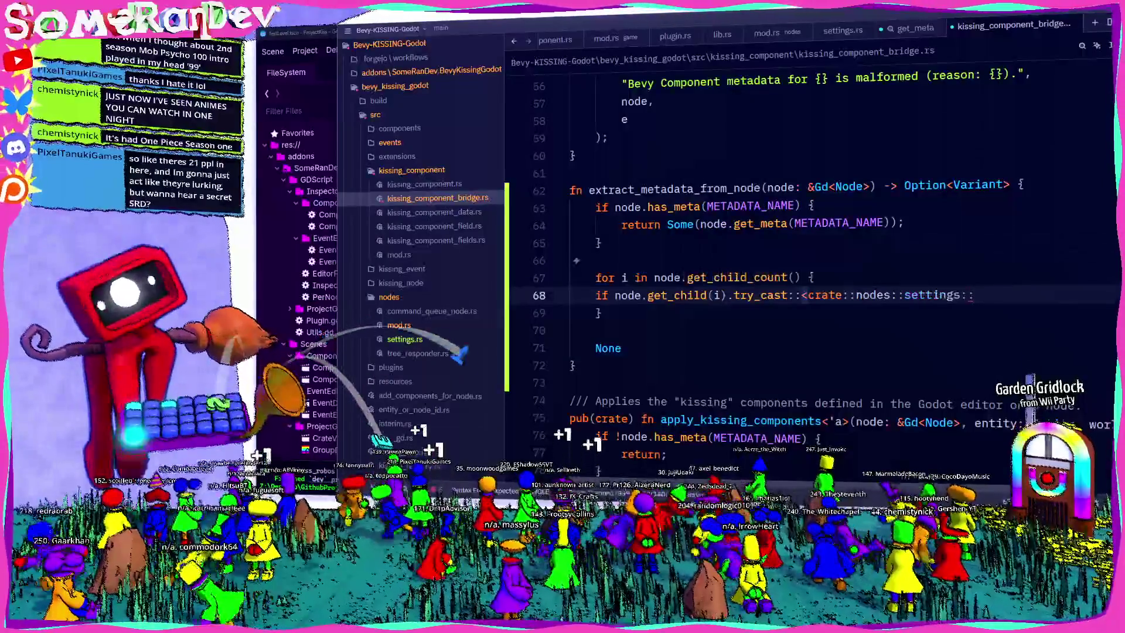
{"action": "type", "text": ":"}
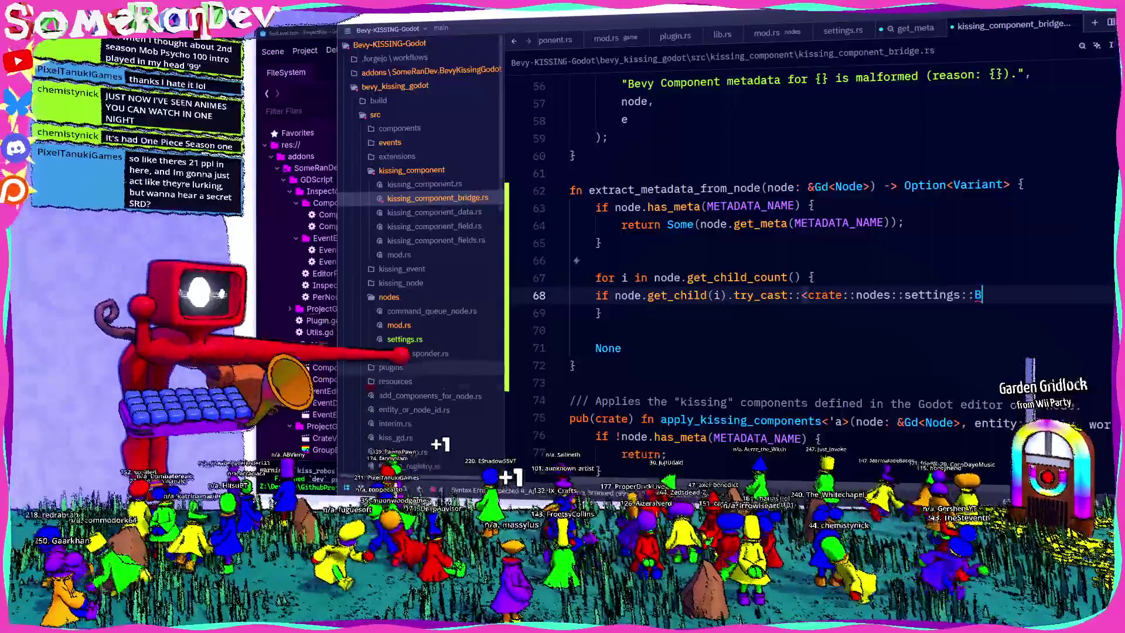
Make struct BKGSettings pub(crate) in settings.rs.
{"action": "left_click", "coordinate": [457, 339]}
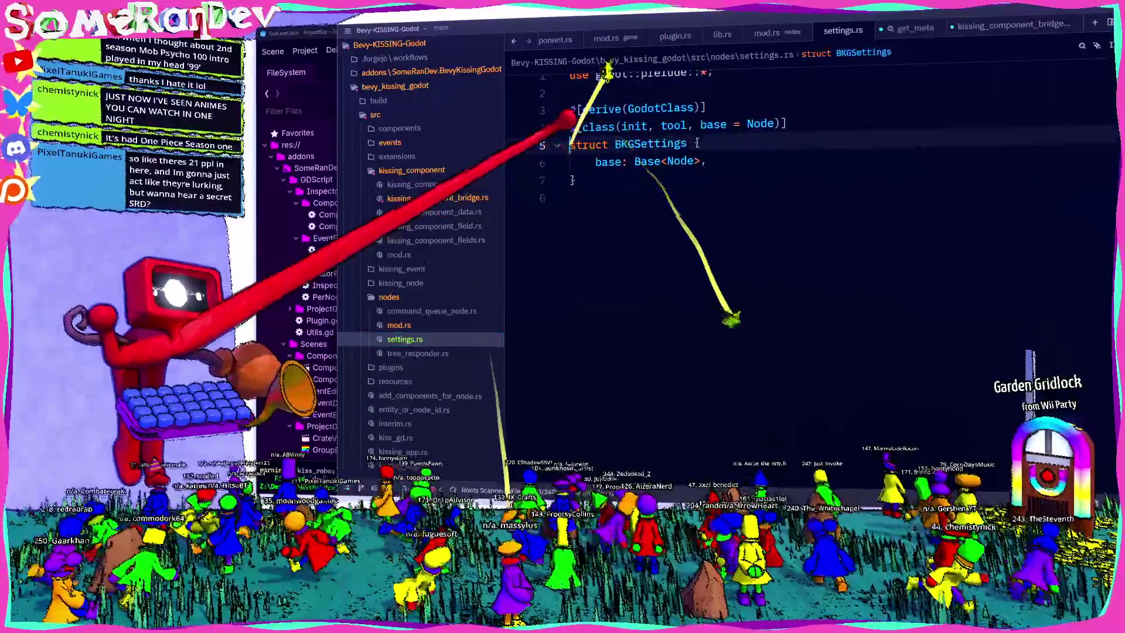
{"action": "left_click", "coordinate": [570, 144]}
{"action": "type", "text": "pub(cr"}
{"action": "key", "text": "Return"}
{"action": "type", "text": ")"}
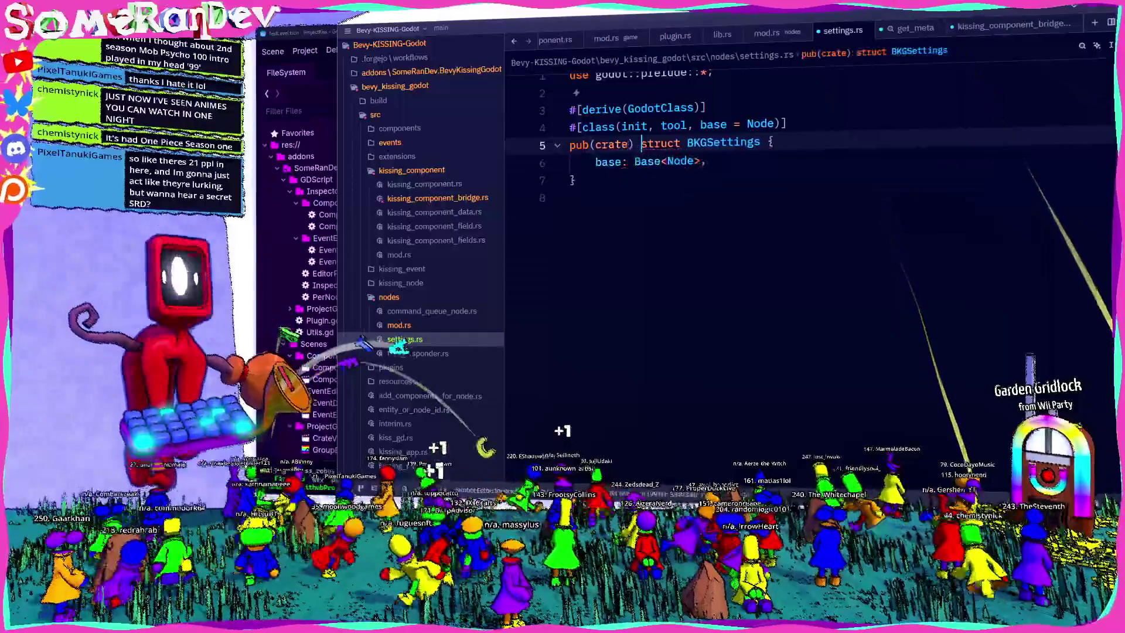
Finish the condition as try_cast::<BKGSettings>().is_ok() and paste the has_meta if-block inside it.
{"action": "key", "text": "ctrl+Tab"}
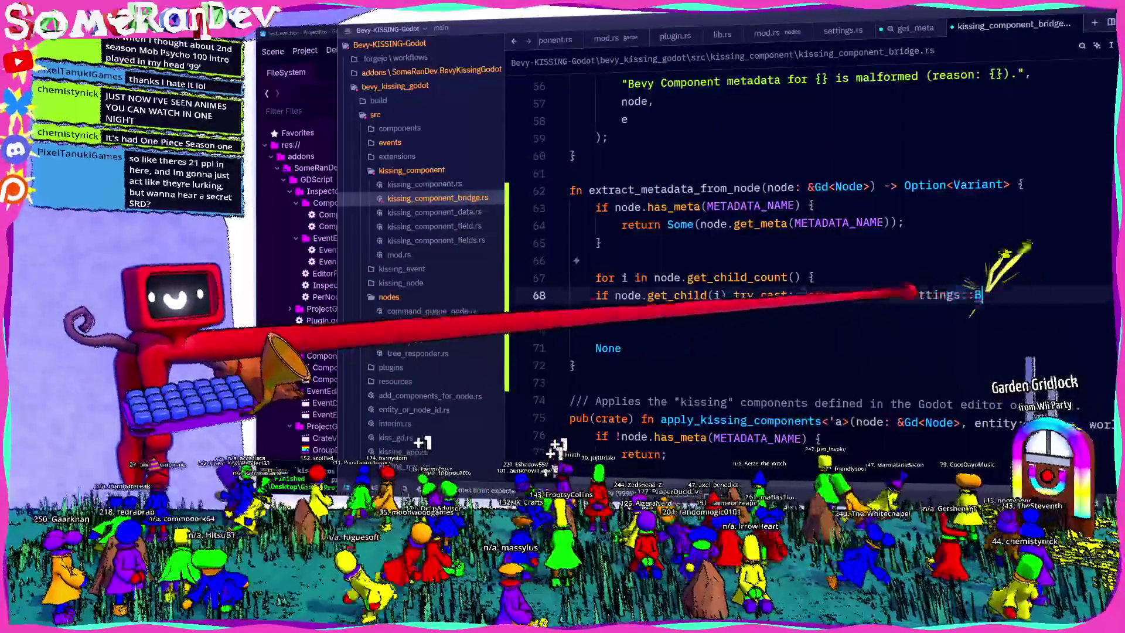
{"action": "key", "text": "ctrl+shift+Left"}
{"action": "key", "text": "ctrl+shift+Left"}
{"action": "key", "text": "ctrl+shift+Left"}
{"action": "type", "text": "BK"}
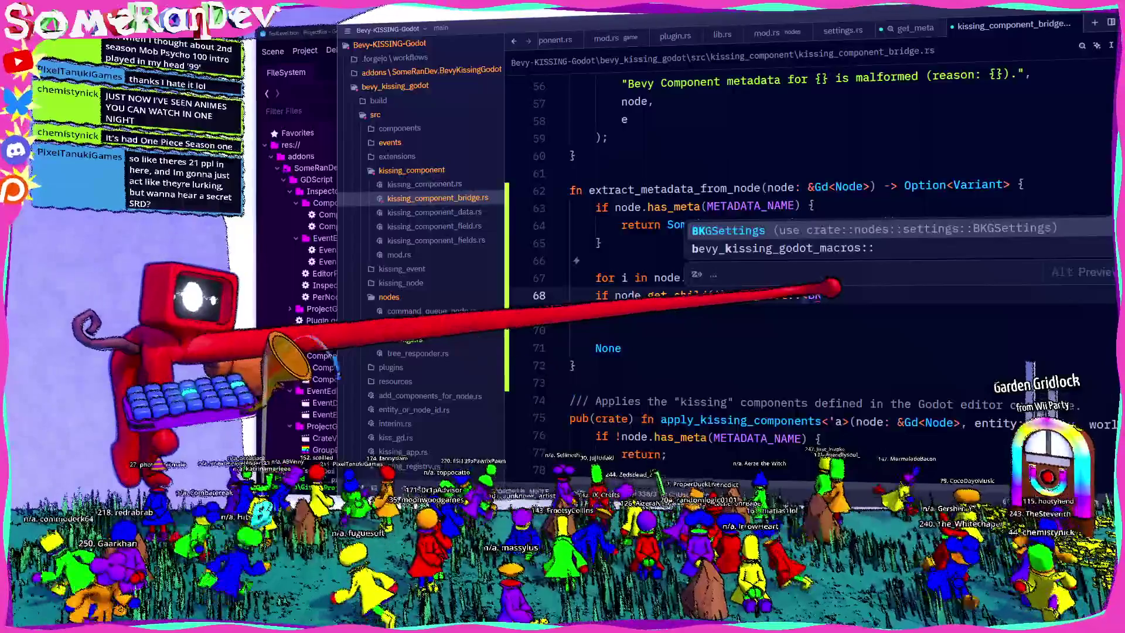
{"action": "key", "text": "Return"}
{"action": "type", "text": ">().is"}
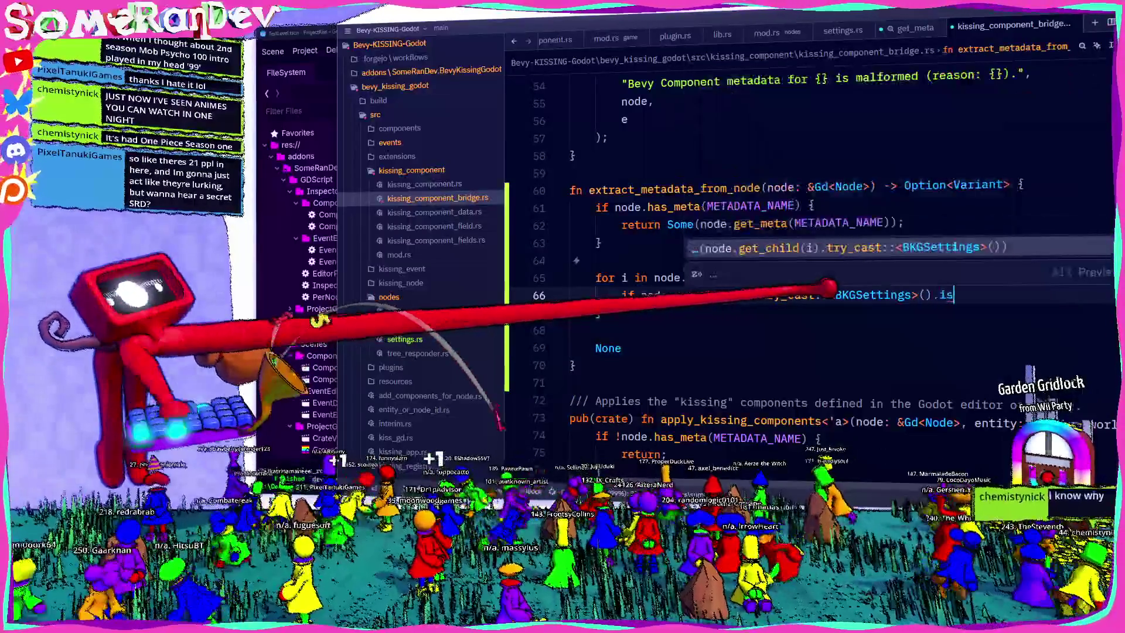
{"action": "type", "text": "_ok() {"}
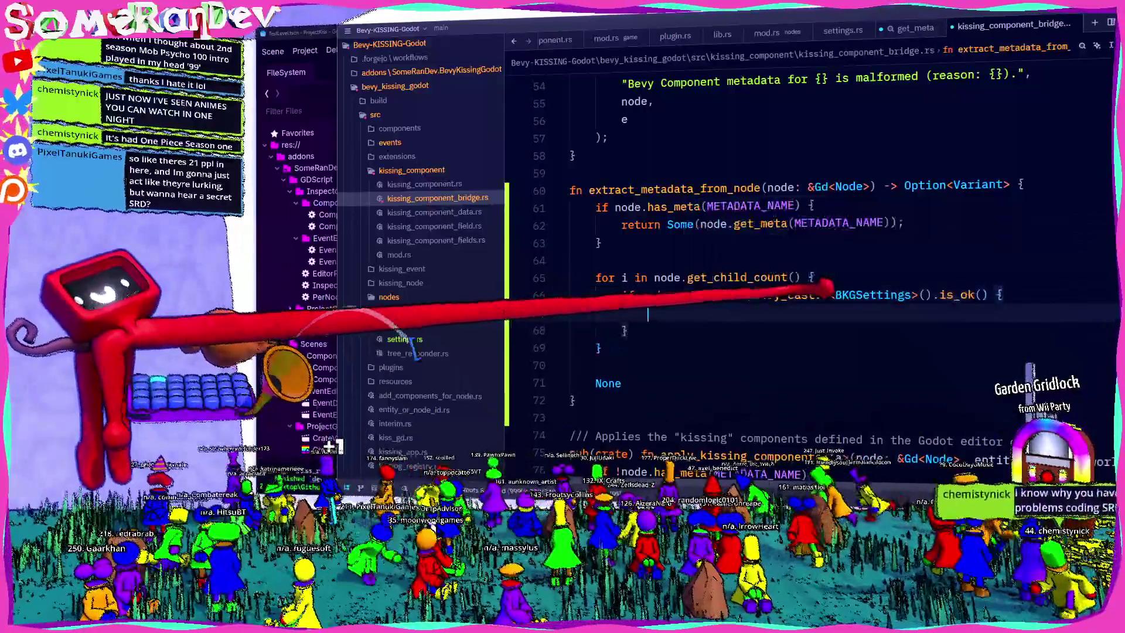
{"action": "key", "text": "Return"}
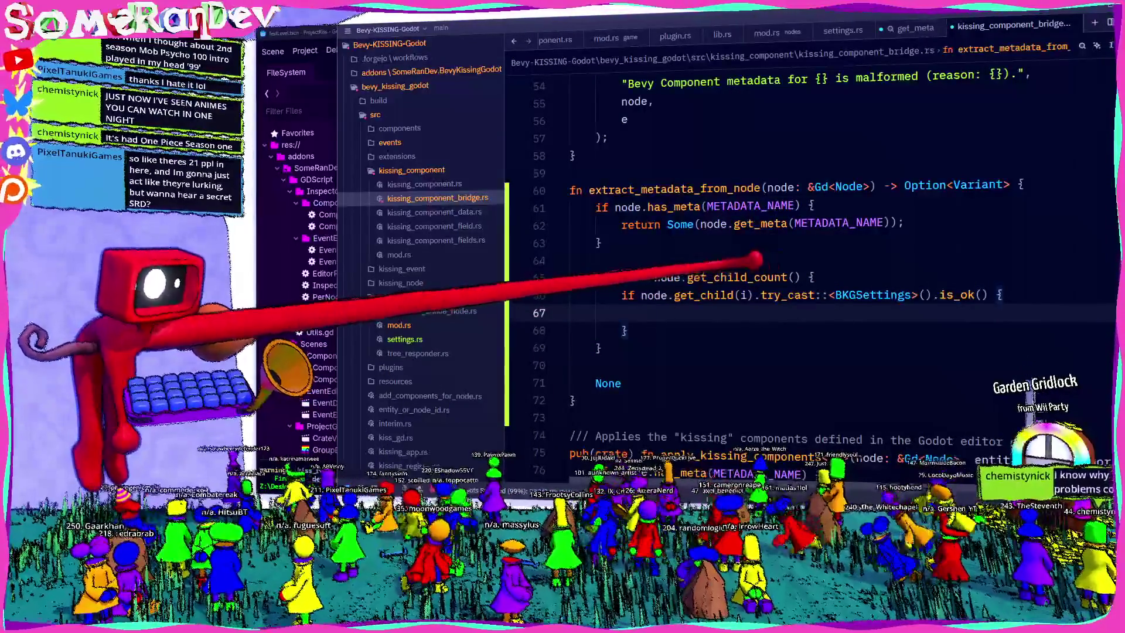
{"action": "left_click_drag", "start_coordinate": [602, 243], "coordinate": [594, 210]}
{"action": "key", "text": "ctrl+c"}
{"action": "key", "text": "Down"}
{"action": "key", "text": "Down"}
{"action": "key", "text": "Down"}
{"action": "key", "text": "ctrl+v"}
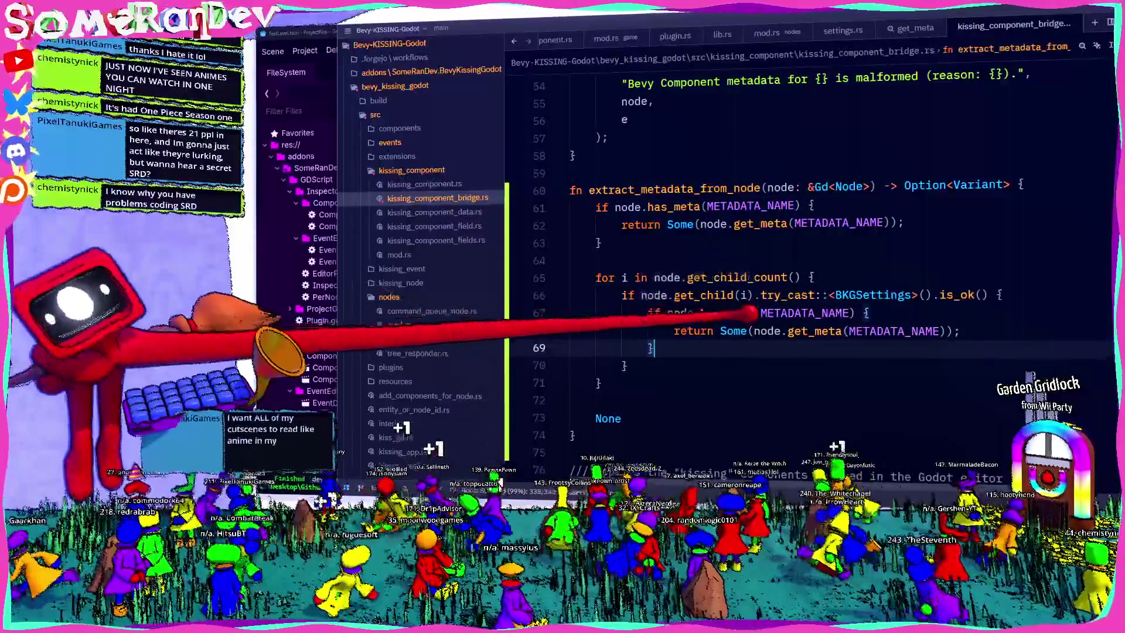
Review the loop and place the caret at node.get_child(i) on line 66.
{"action": "left_click", "coordinate": [755, 294]}
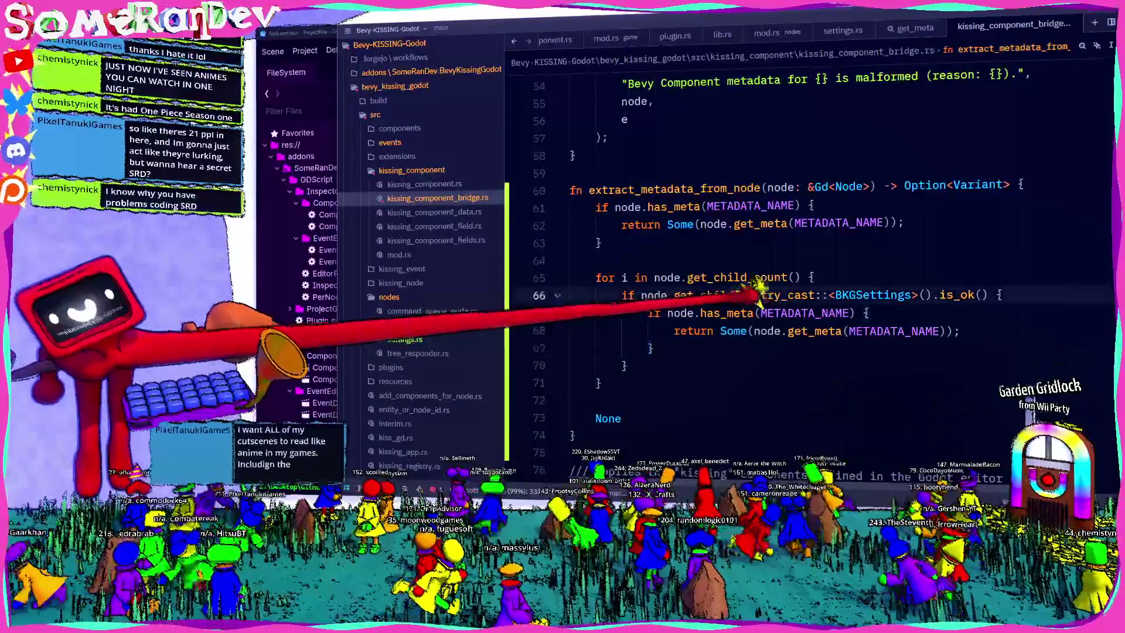
{"action": "key", "text": "ctrl+shift+Left"}
{"action": "key", "text": "ctrl+shift+Left"}
{"action": "key", "text": "ctrl+shift+Left"}
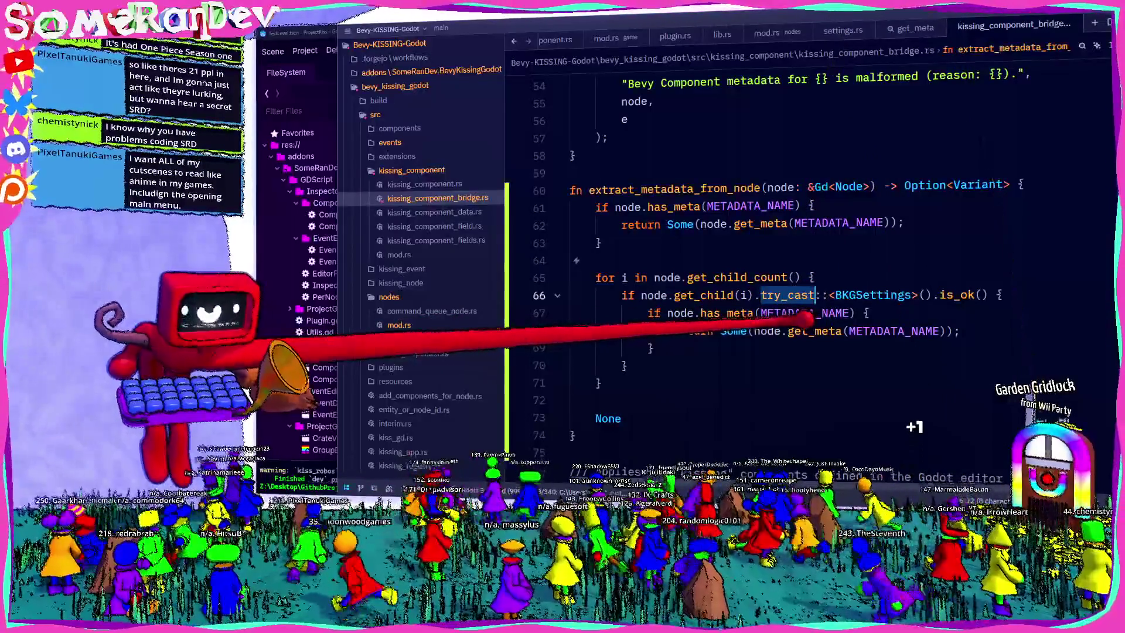
{"action": "mouse_move", "coordinate": [805, 315]}
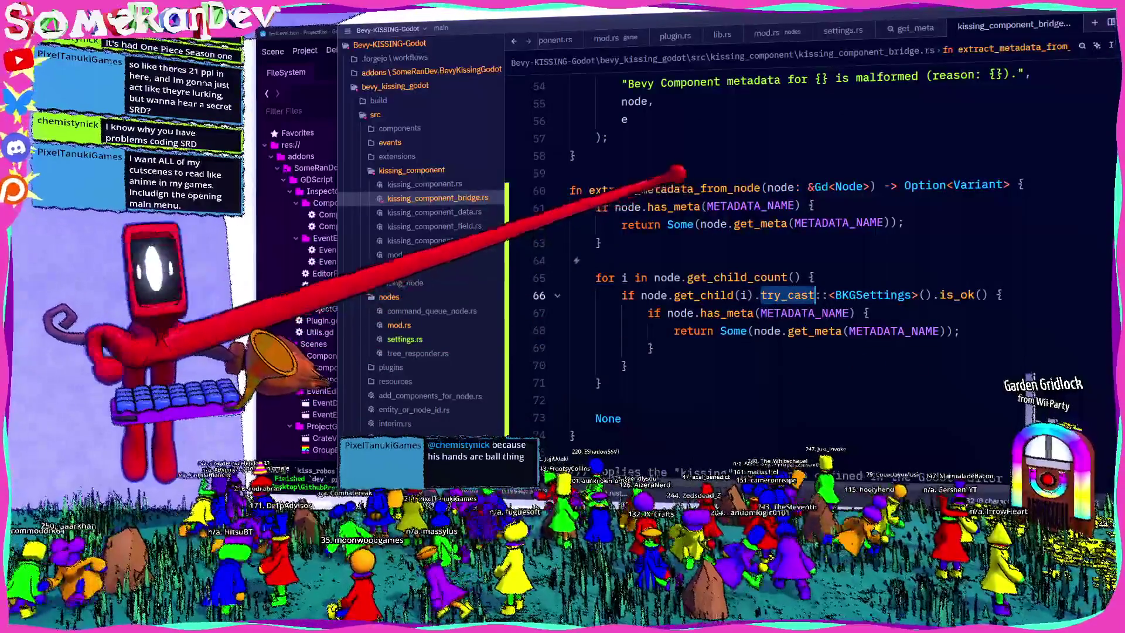
{"action": "double_click", "coordinate": [674, 188]}
{"action": "mouse_move", "coordinate": [647, 312]}
{"action": "left_mouse_down"}
{"action": "mouse_move", "coordinate": [961, 331]}
{"action": "mouse_move", "coordinate": [653, 349]}
{"action": "left_mouse_up"}
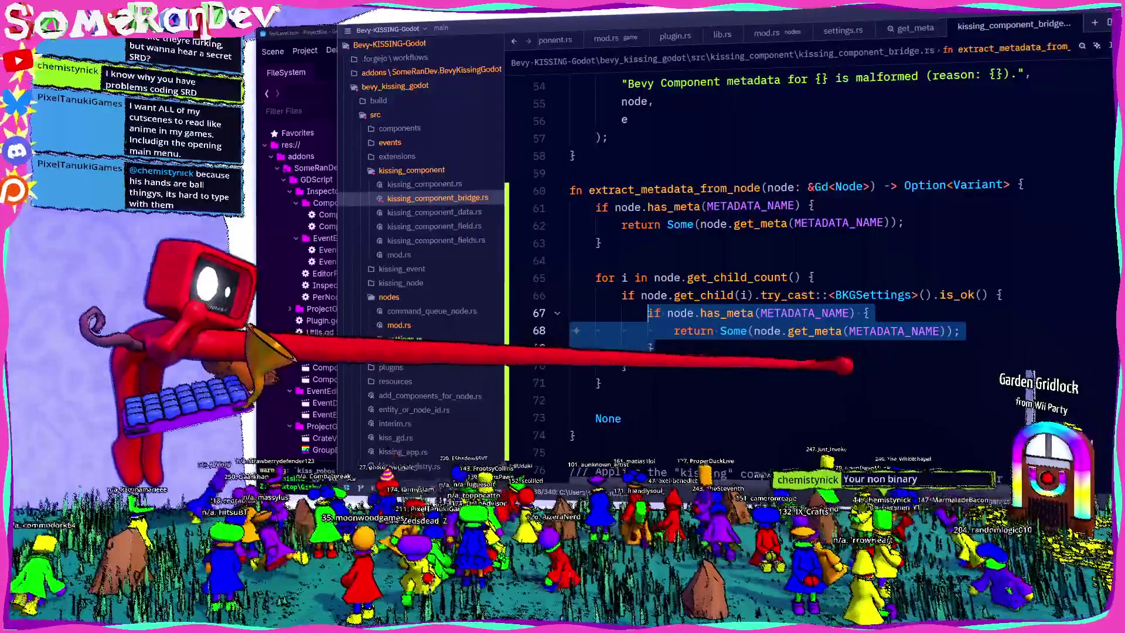
{"action": "left_click", "coordinate": [599, 378]}
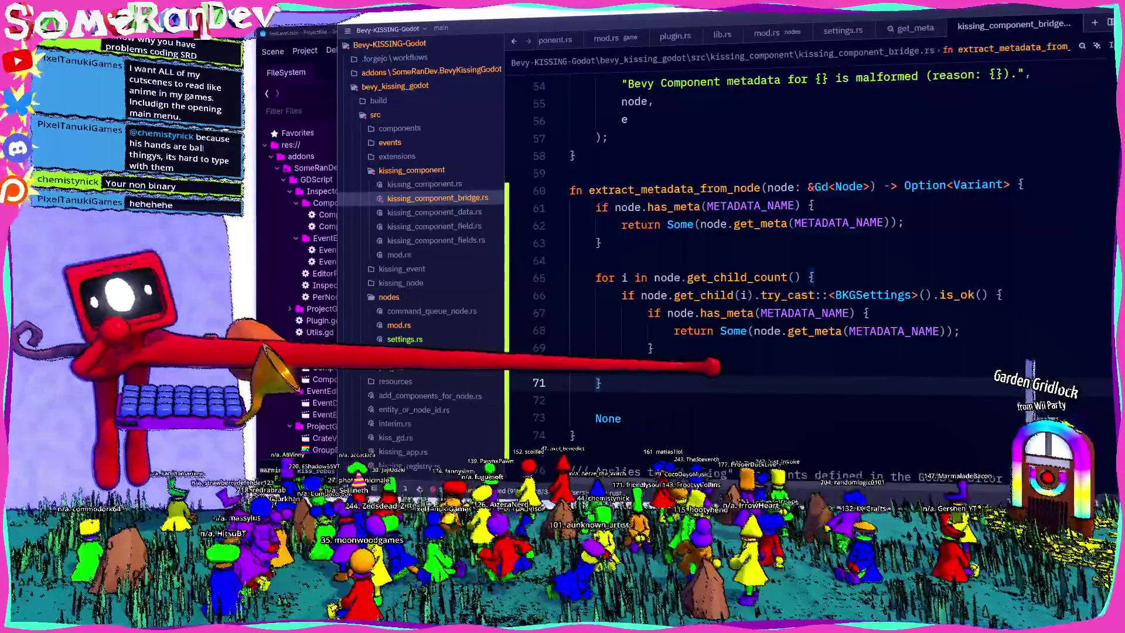
{"action": "left_click", "coordinate": [714, 295]}
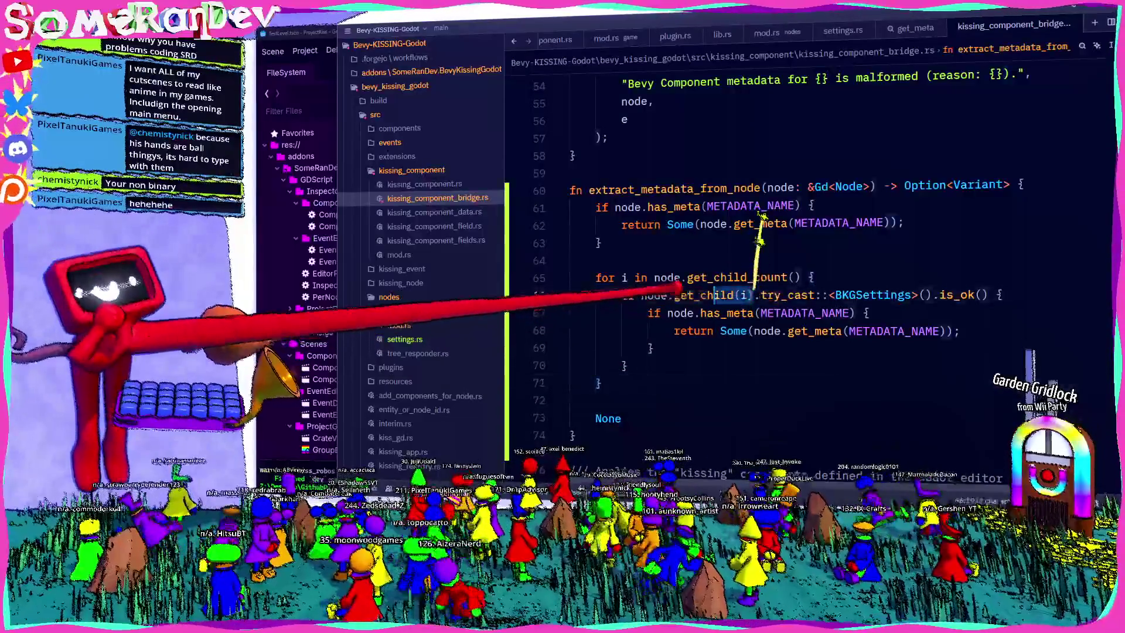
Bind let child = node.get_child(i); and use child in the cast, has_meta and get_meta calls.
{"action": "key", "text": "BackSpace"}
{"action": "key", "text": "BackSpace"}
{"action": "key", "text": "BackSpace"}
{"action": "type", "text": "child"}
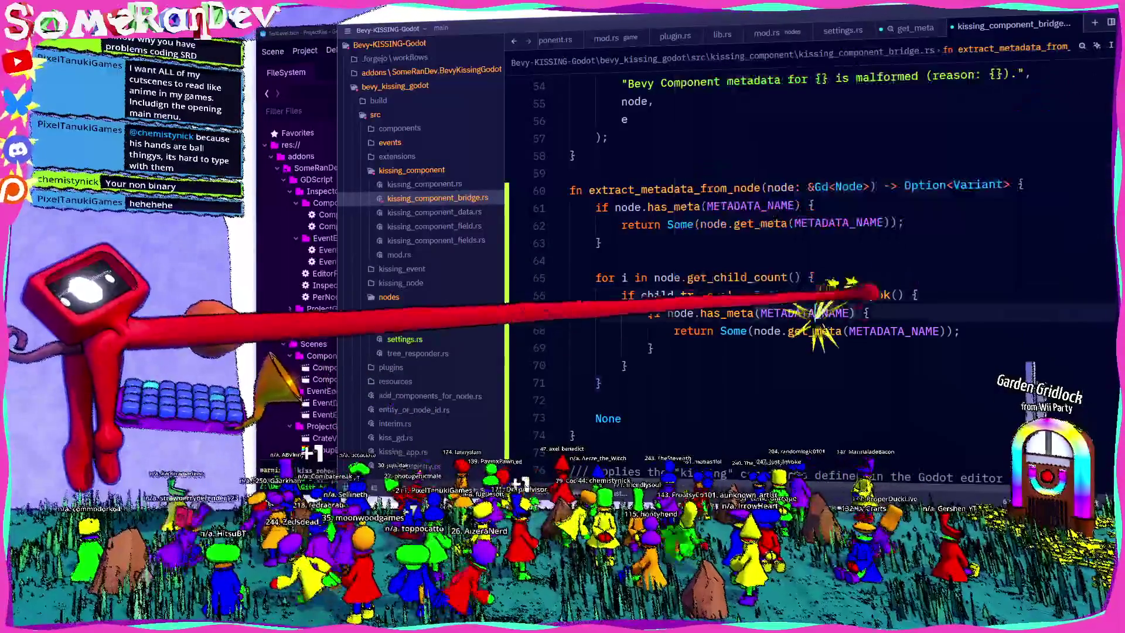
{"action": "key", "text": "ctrl+shift+Return"}
{"action": "type", "text": "let child = node.get_child(i);"}
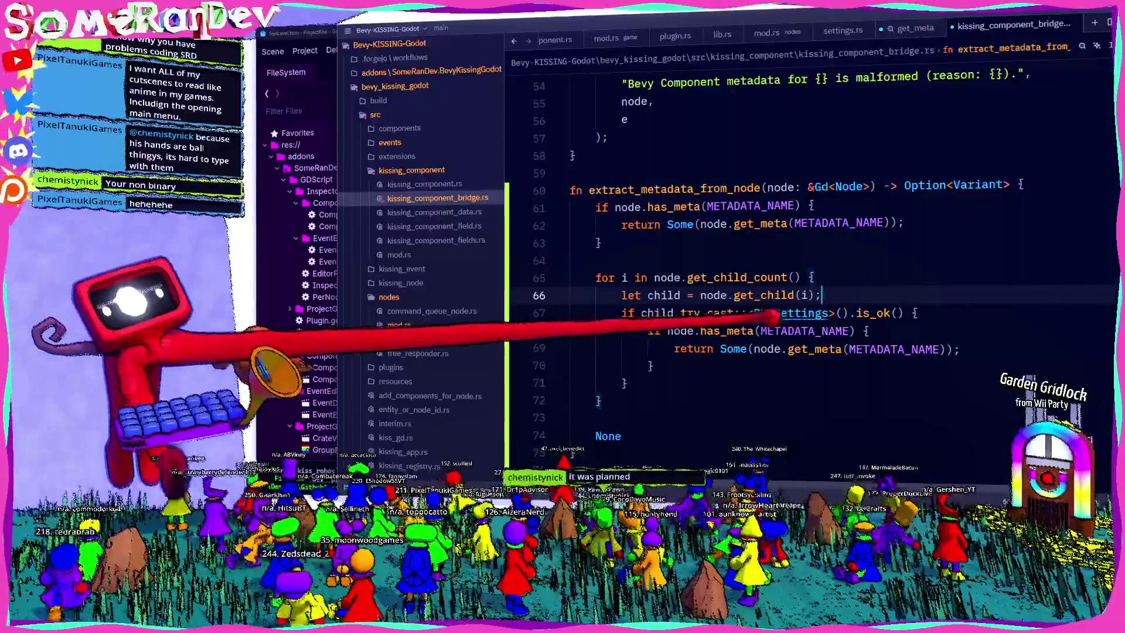
{"action": "double_click", "coordinate": [668, 294]}
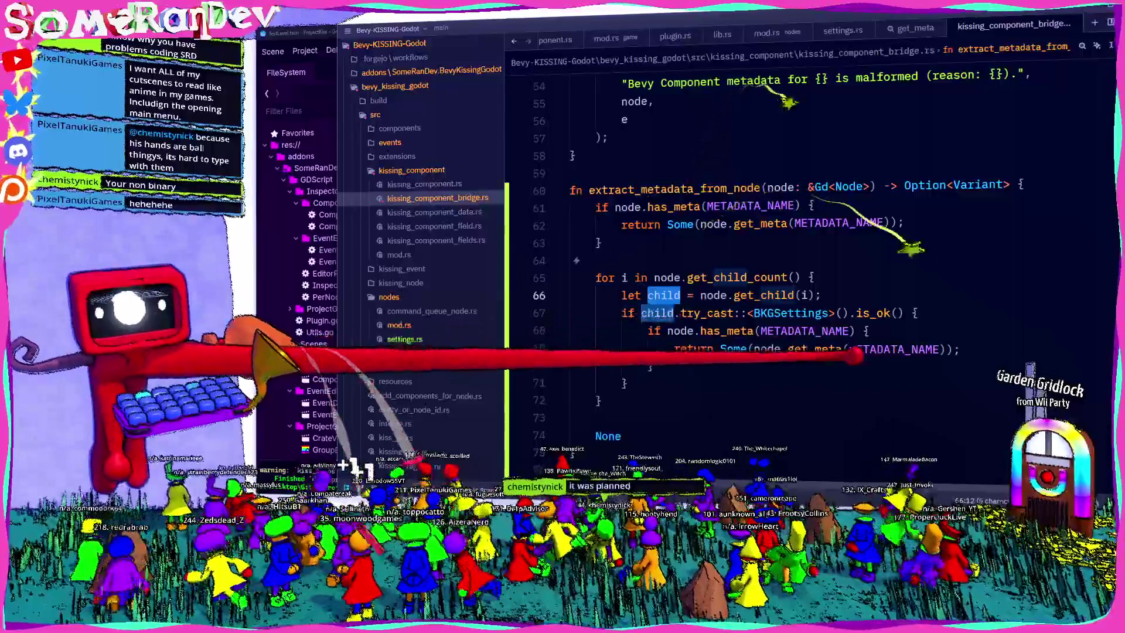
{"action": "double_click", "coordinate": [679, 330]}
{"action": "type", "text": "child"}
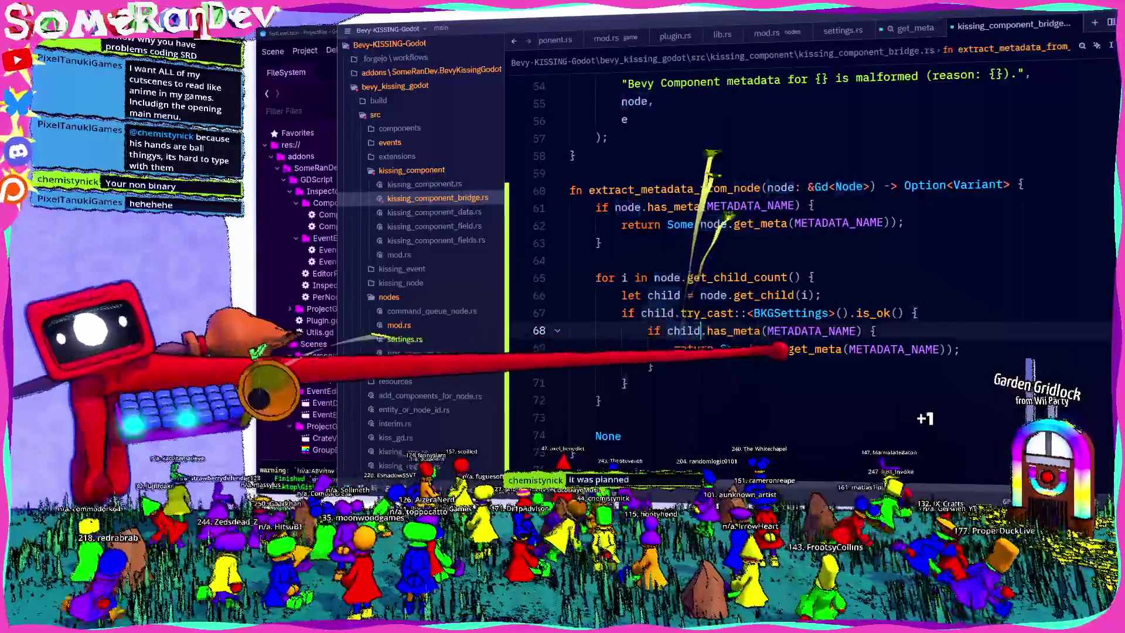
{"action": "double_click", "coordinate": [767, 349]}
{"action": "type", "text": "child"}
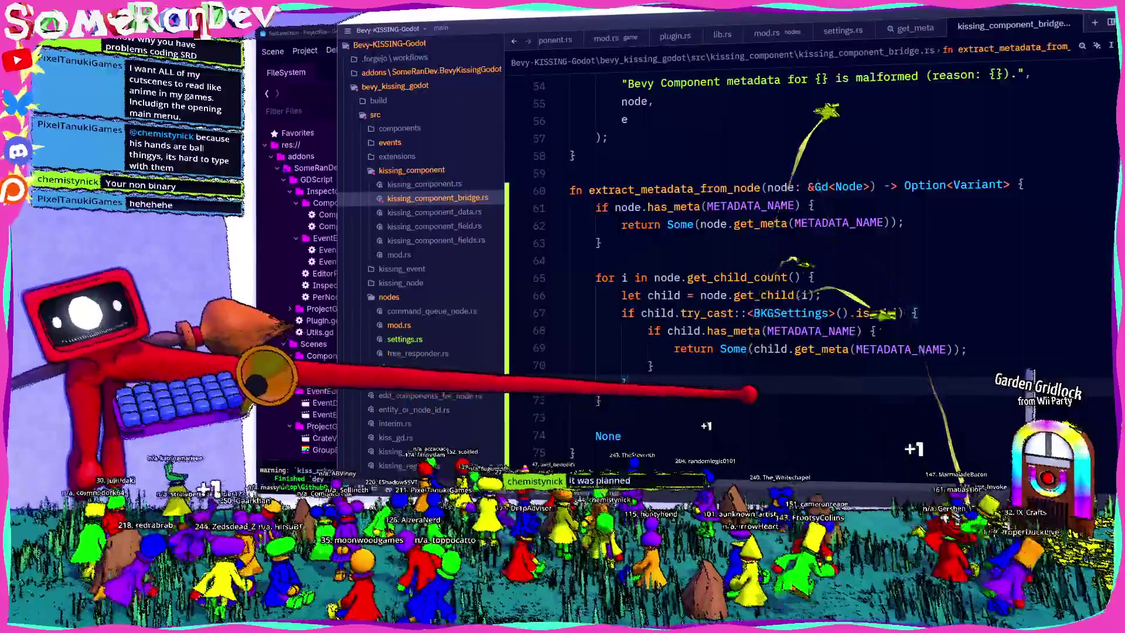
{"action": "left_click", "coordinate": [627, 382]}
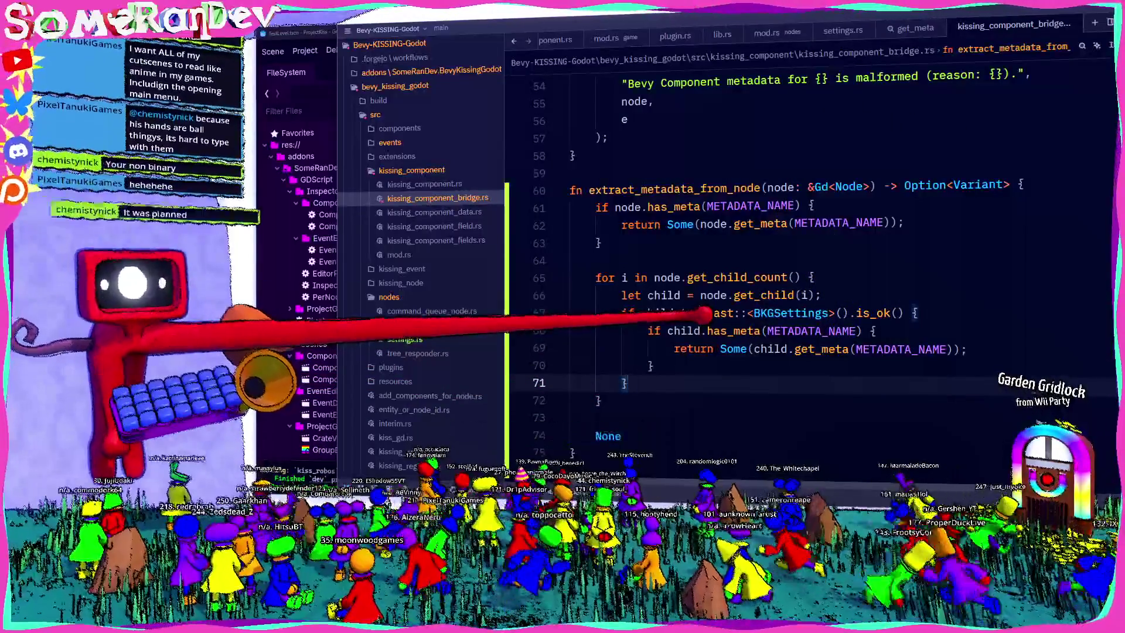
{"action": "left_click", "coordinate": [728, 347]}
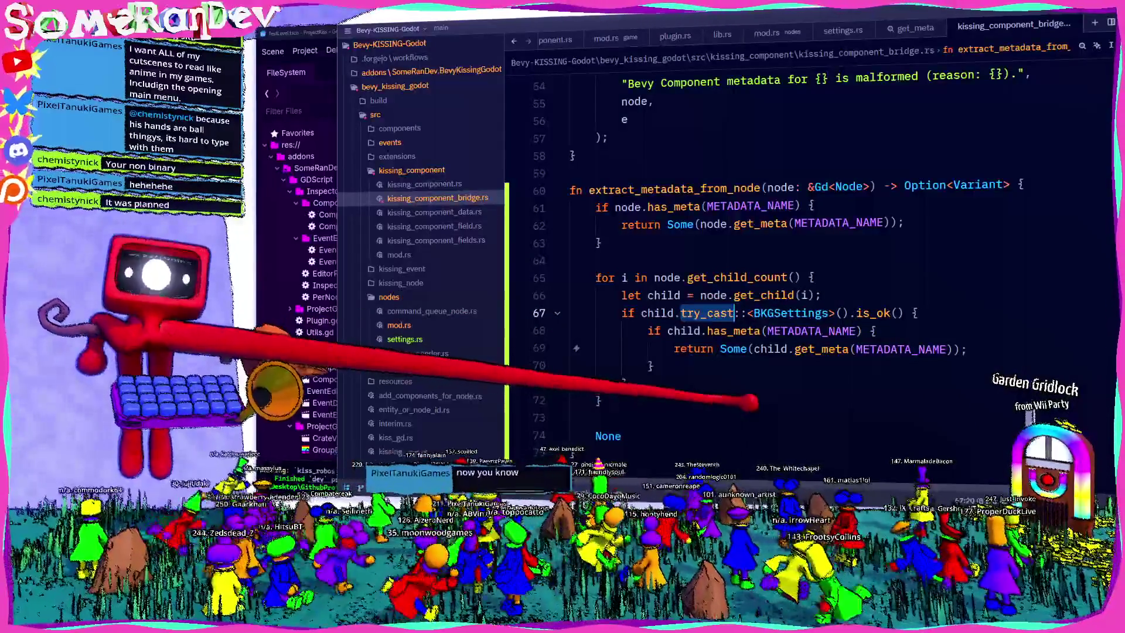
Check project diagnostics, undo the broken line, and jump to the bridge file before switching to Godot.
{"action": "key", "text": "ctrl+shift+m"}
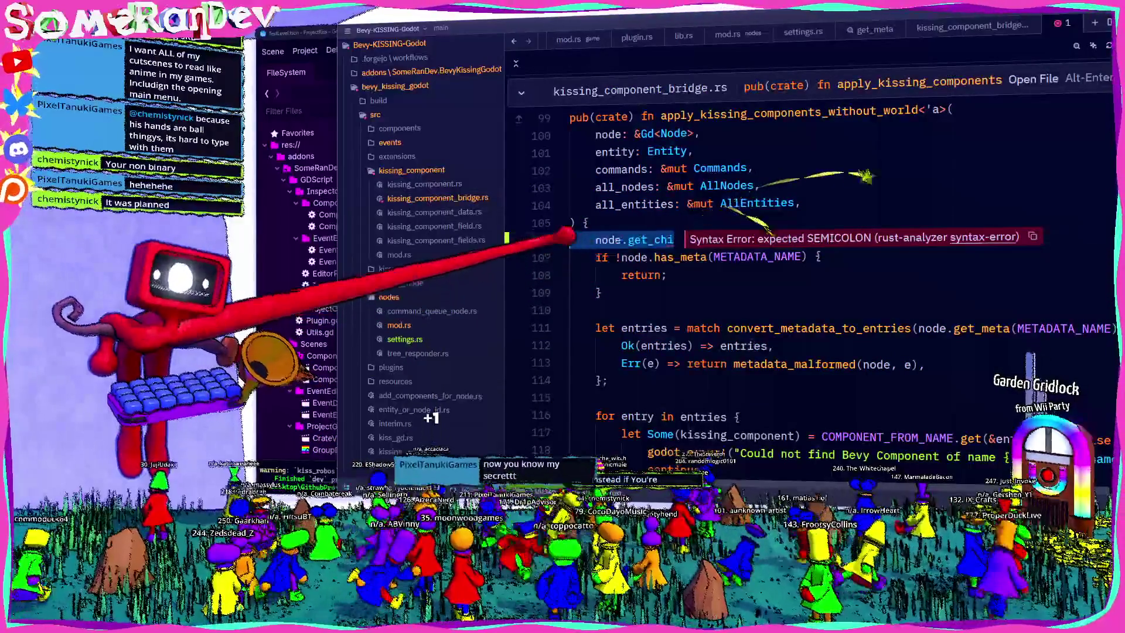
{"action": "key", "text": "ctrl+z"}
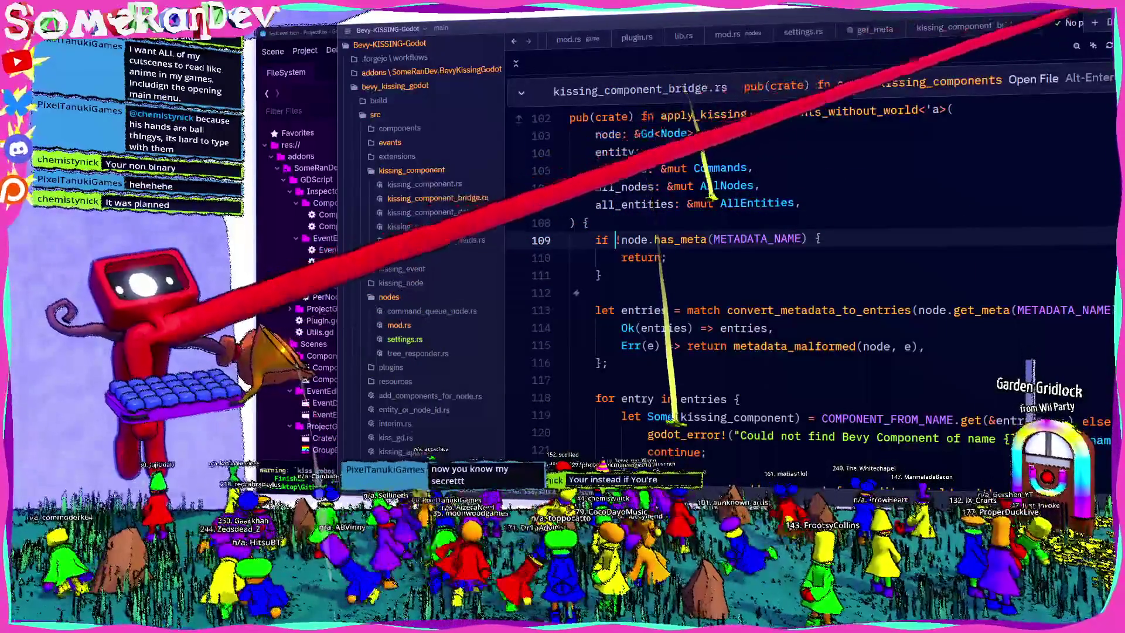
{"action": "key", "text": "alt+Return"}
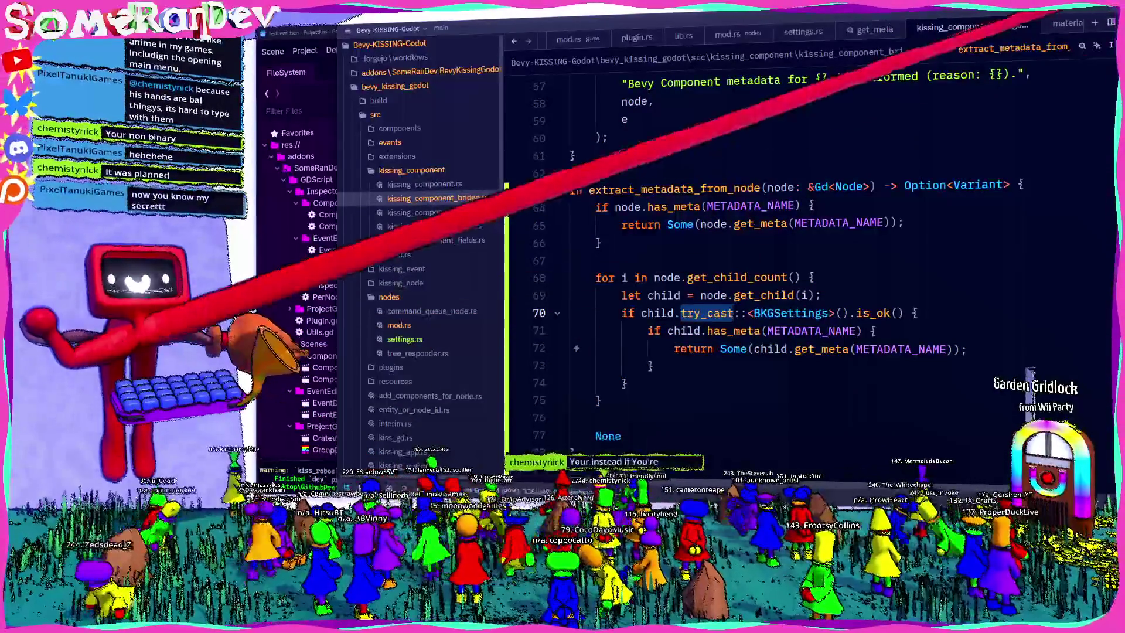
{"action": "key", "text": "alt+Tab"}
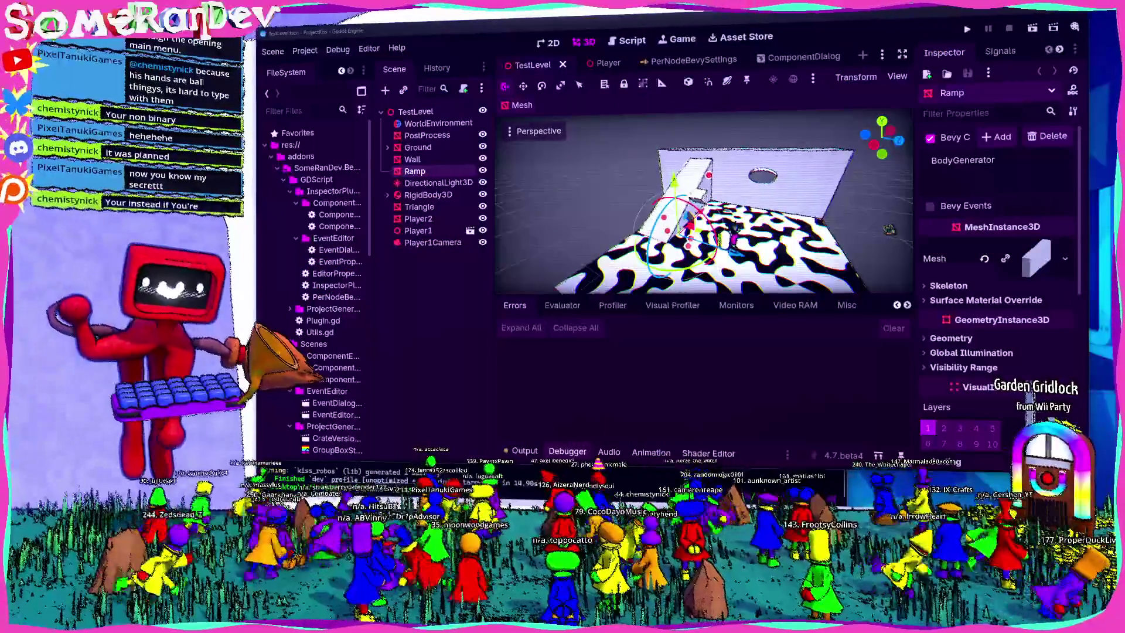
Switch from the Godot editor back to Zed's kissing_component_bridge.rs.
{"action": "key", "text": "alt+Tab"}
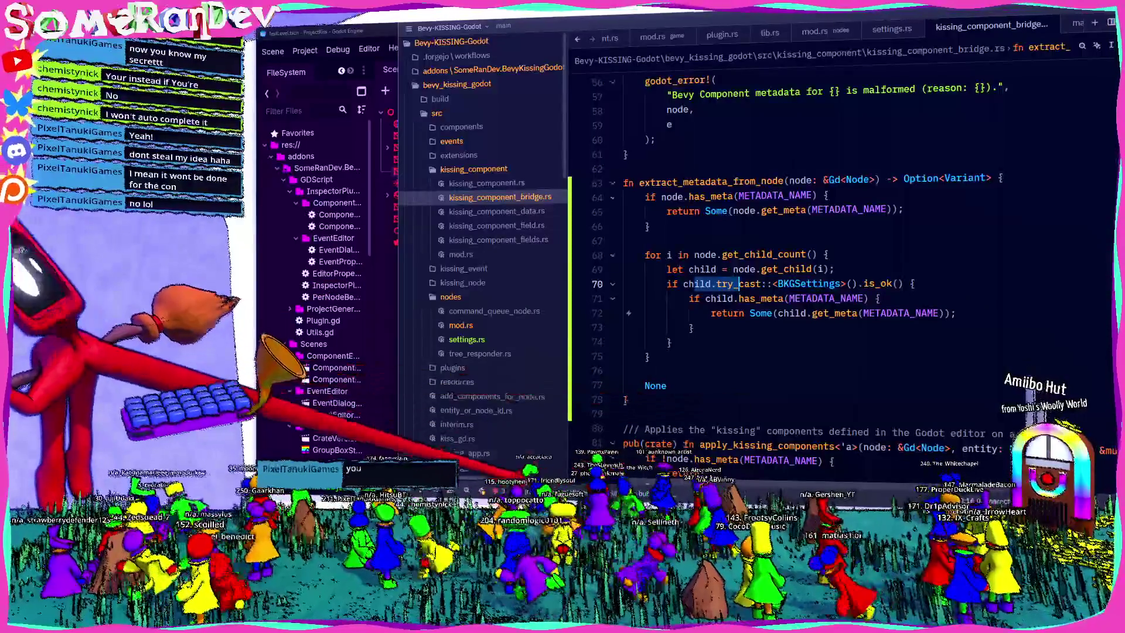
Review project diagnostics and run cargo build in the terminal.
{"action": "key", "text": "ctrl+shift+m"}
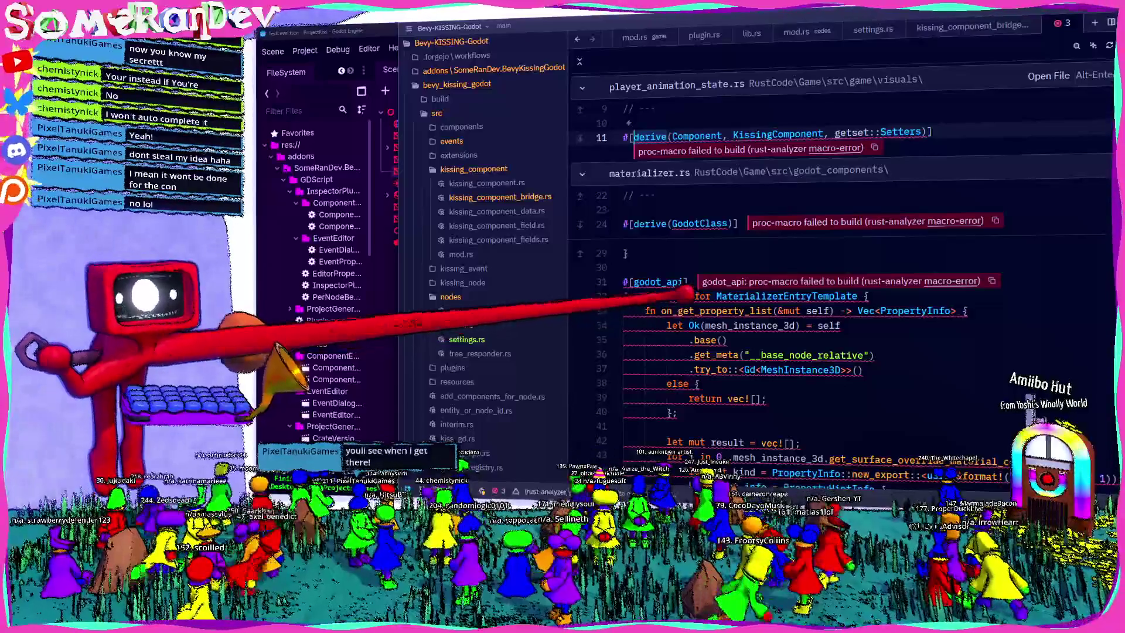
{"action": "left_click", "coordinate": [1063, 23]}
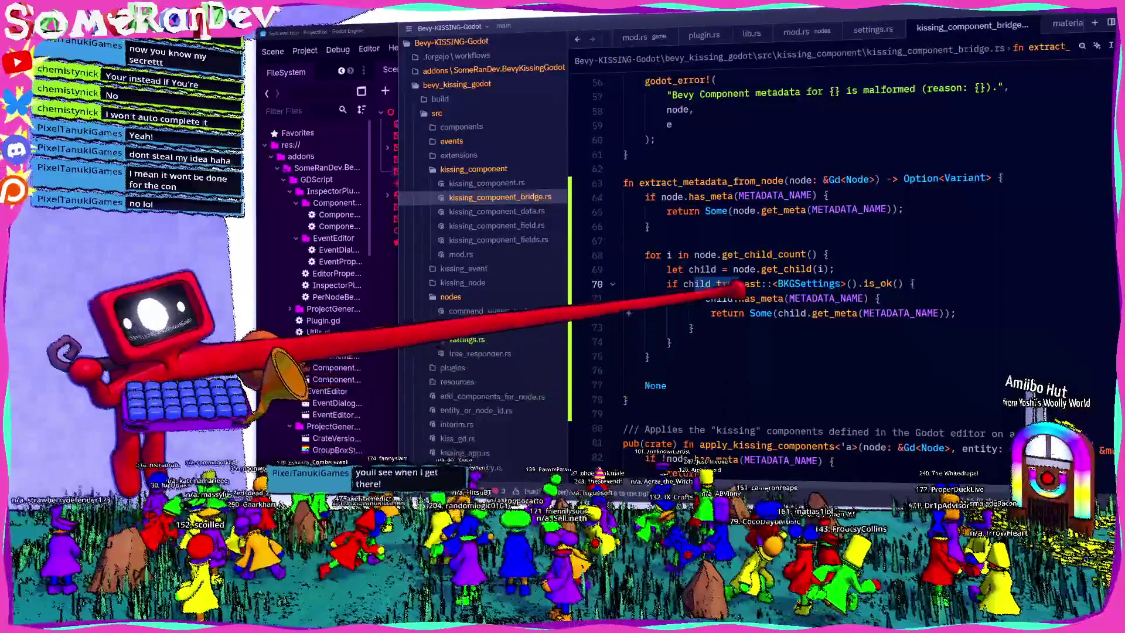
{"action": "left_click", "coordinate": [683, 283]}
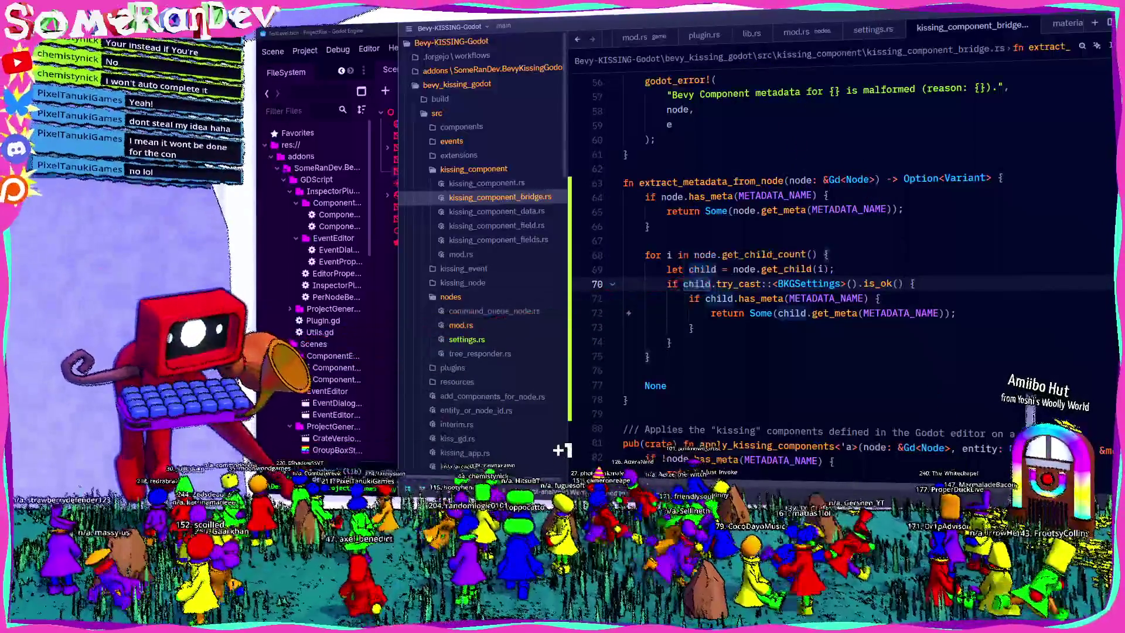
{"action": "key", "text": "F5"}
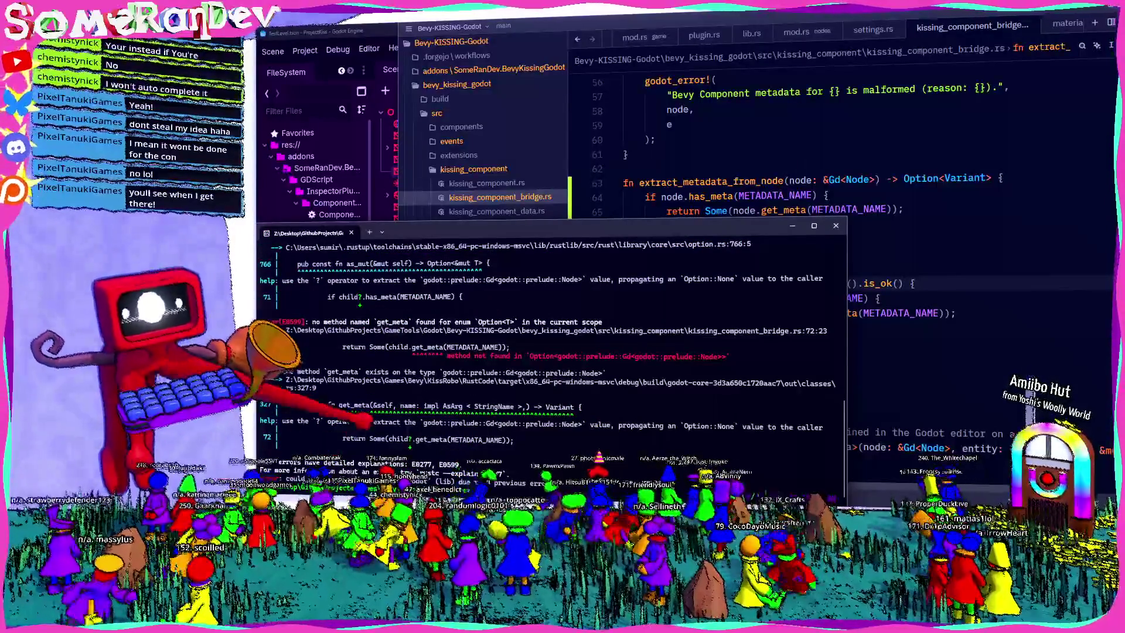
{"action": "scroll", "coordinate": [550, 363], "scroll_direction": "up", "scroll_amount": 10}
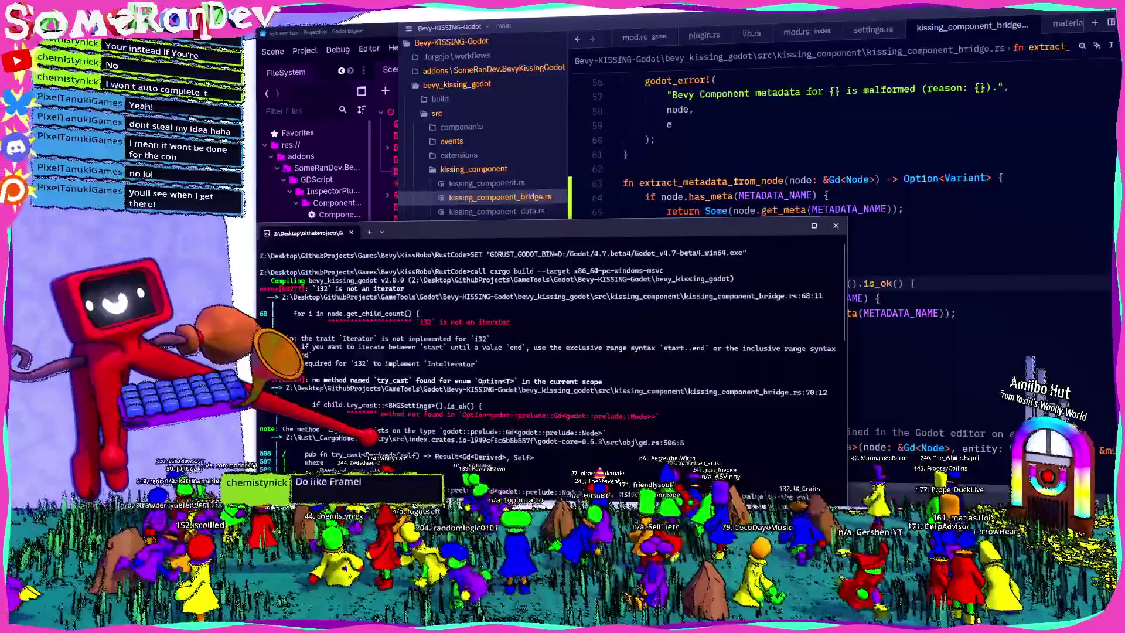
{"action": "left_click", "coordinate": [672, 341]}
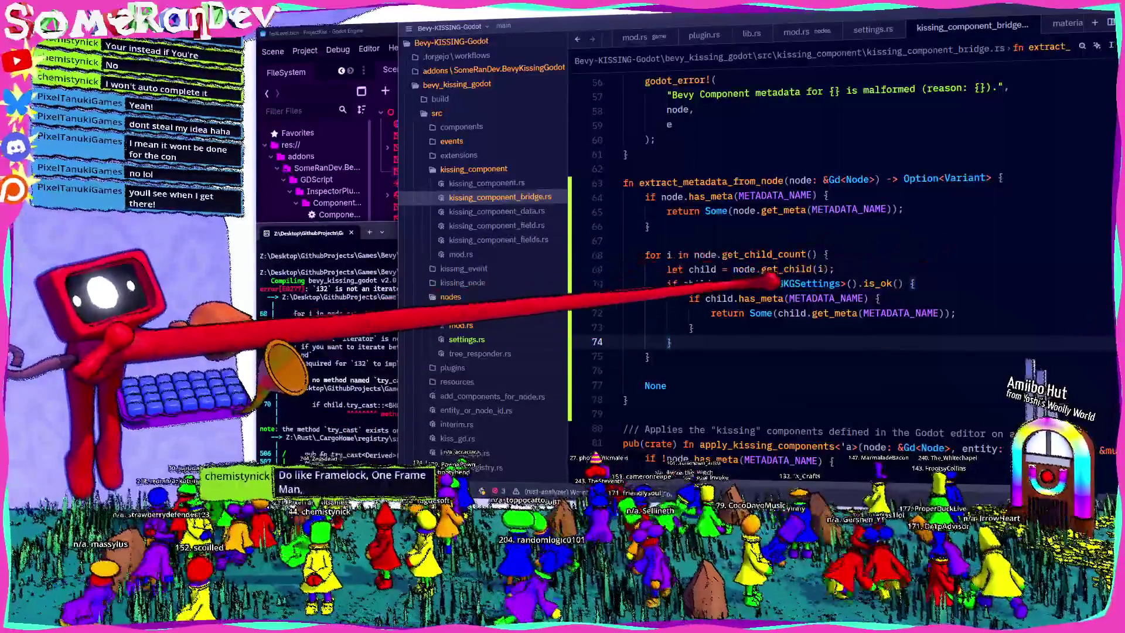
Make the loop on line 68 iterate over 0..node.get_child_count() and rerun cargo build.
{"action": "left_click", "coordinate": [721, 253]}
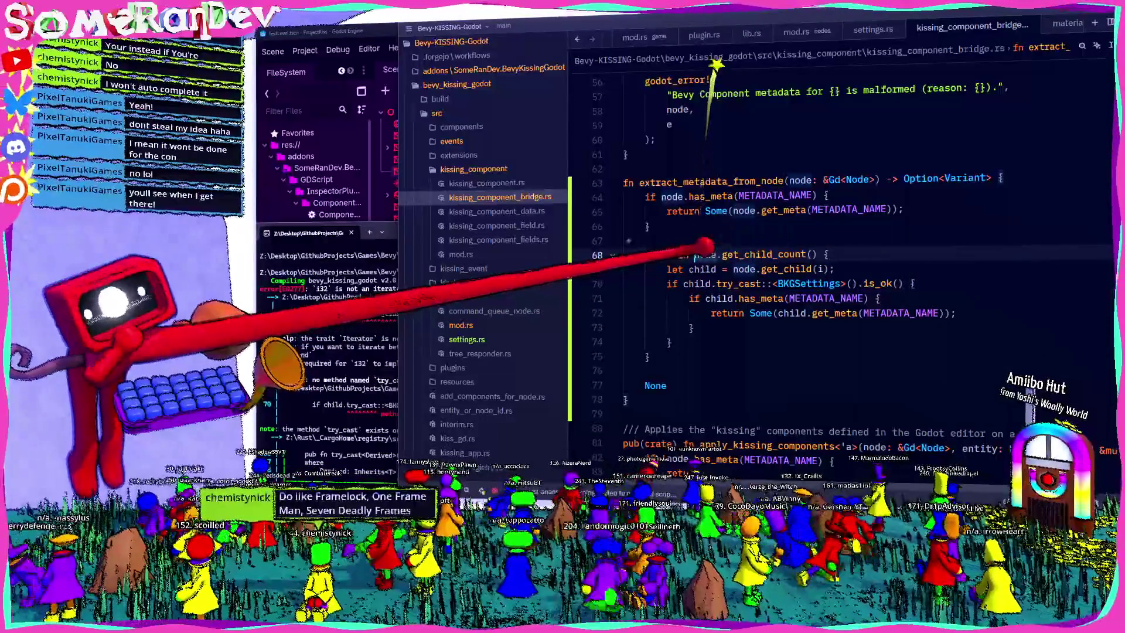
{"action": "type", "text": "0.."}
{"action": "left_click", "coordinate": [328, 378]}
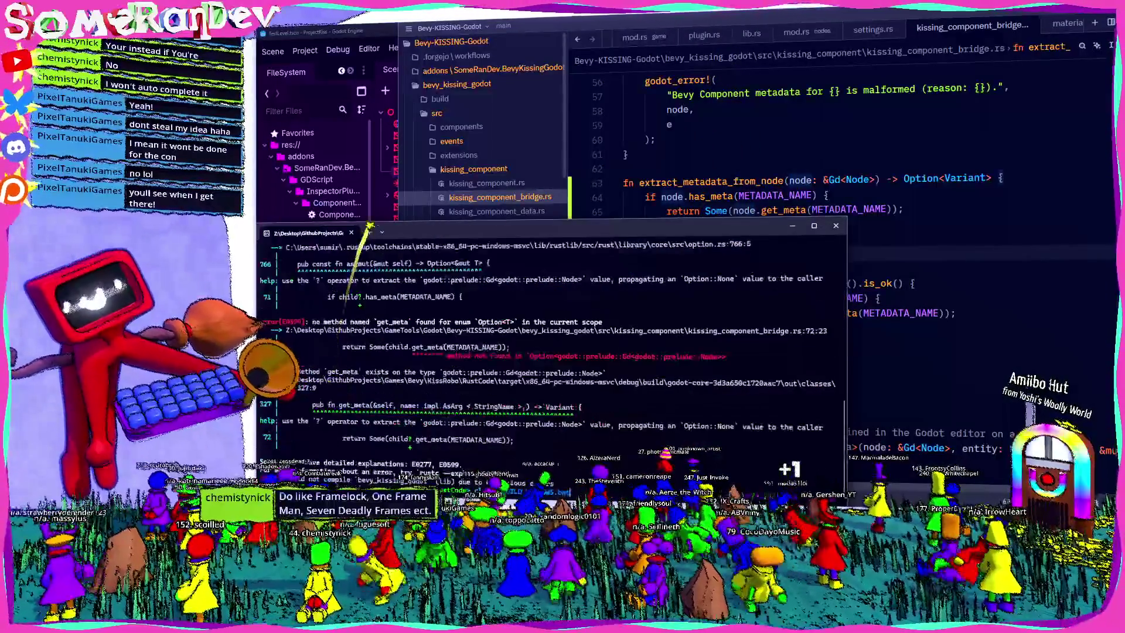
{"action": "key", "text": "Up"}
{"action": "key", "text": "Return"}
{"action": "left_click", "coordinate": [1010, 346]}
{"action": "left_click", "coordinate": [375, 246]}
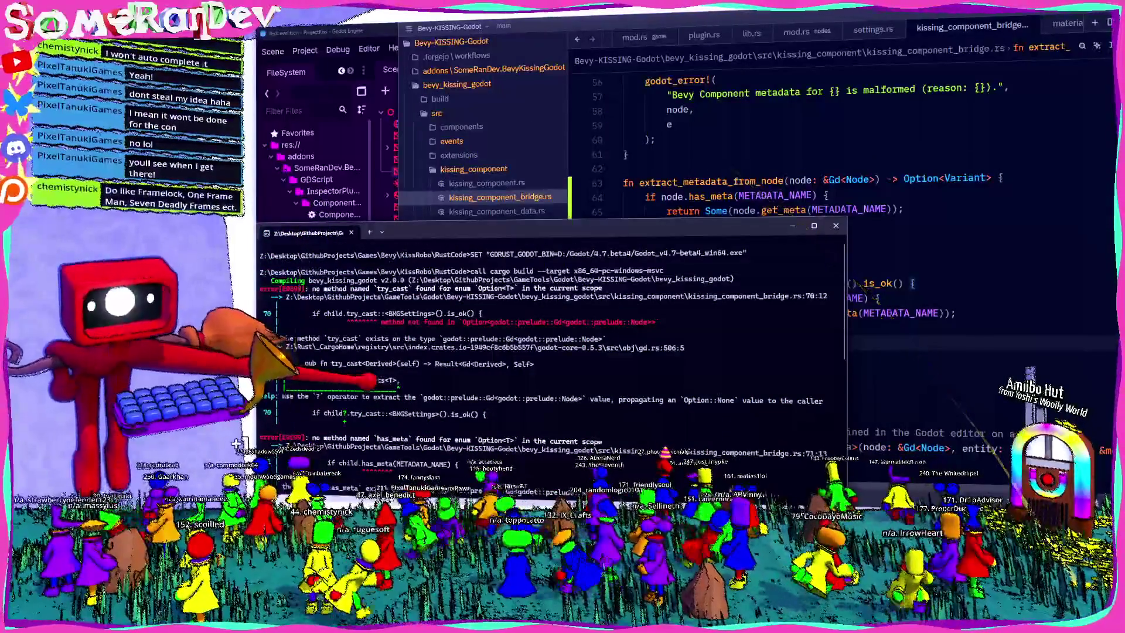
{"action": "key", "text": "alt+Tab"}
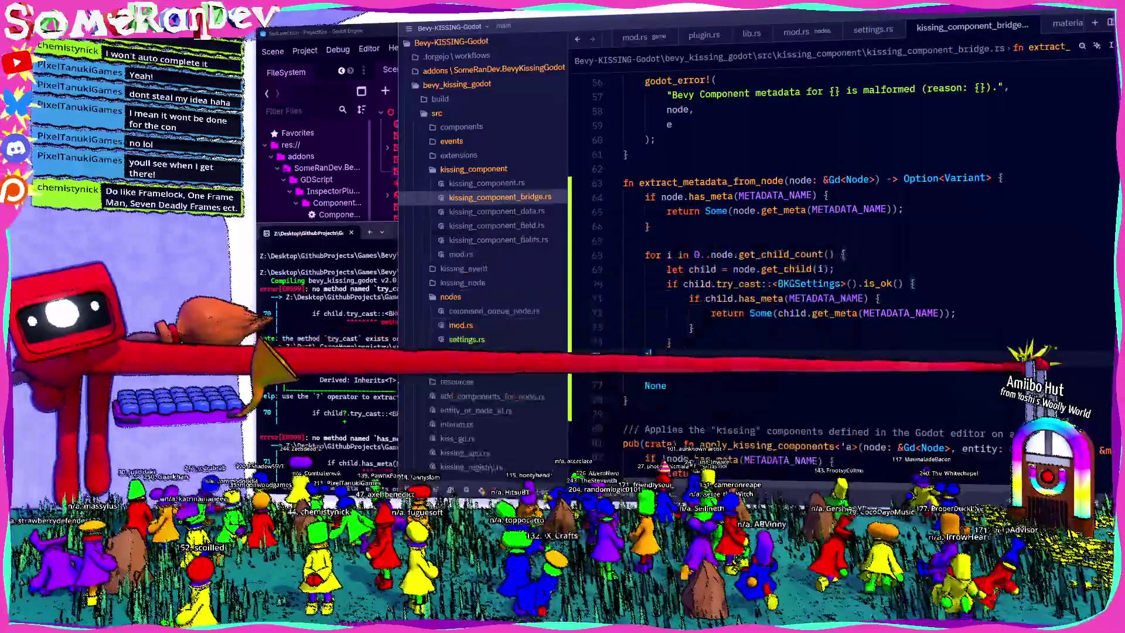
Rewrite line 69 as let Some(child) = node.get_child(i) else { continue }; and save.
{"action": "left_click", "coordinate": [705, 269]}
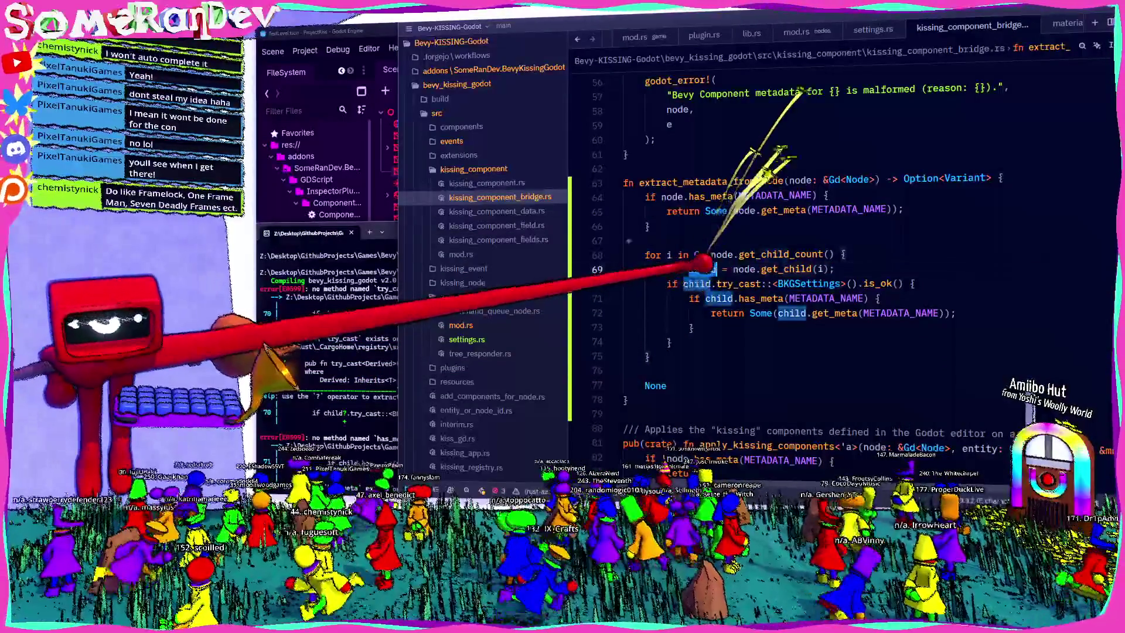
{"action": "right_click", "coordinate": [706, 269]}
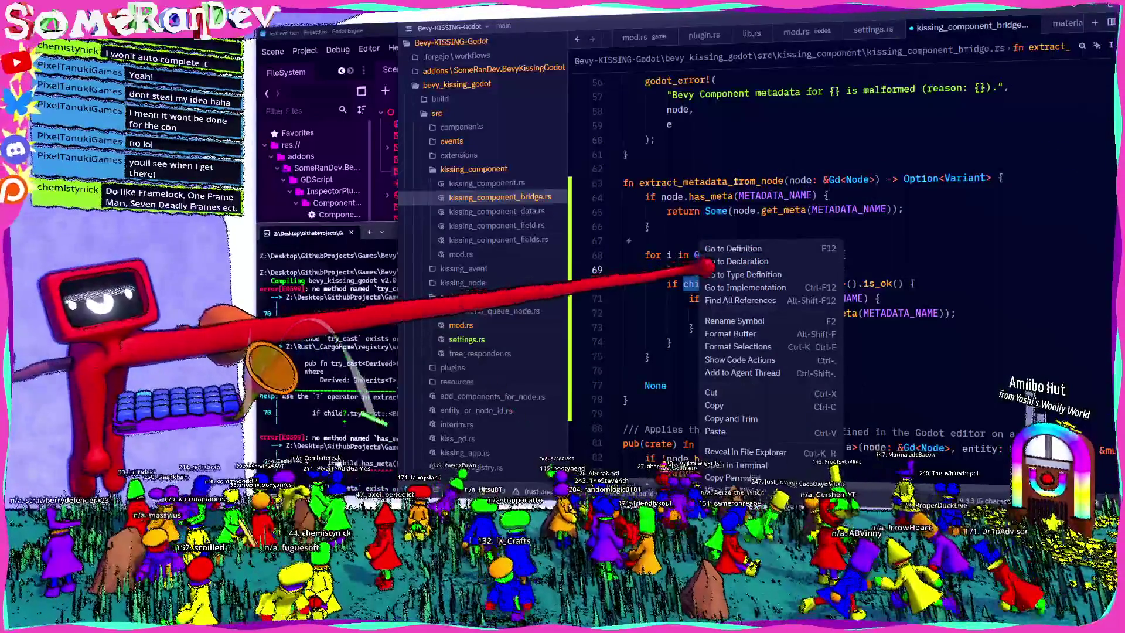
{"action": "key", "text": "Escape"}
{"action": "type", "text": "Some("}
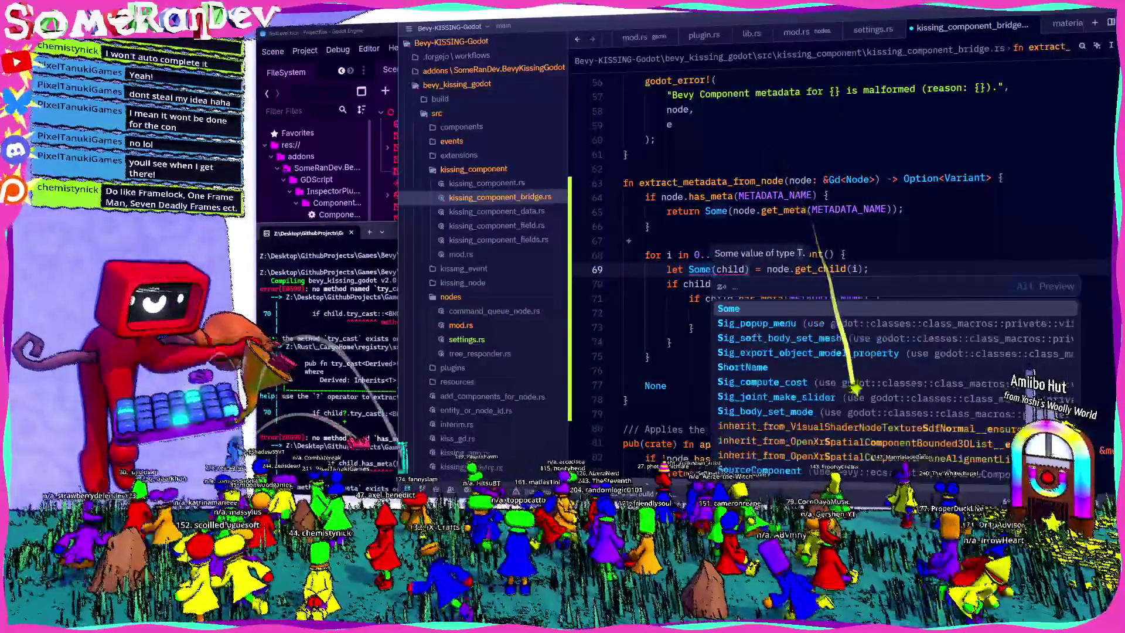
{"action": "type", "text": " else { conmt"}
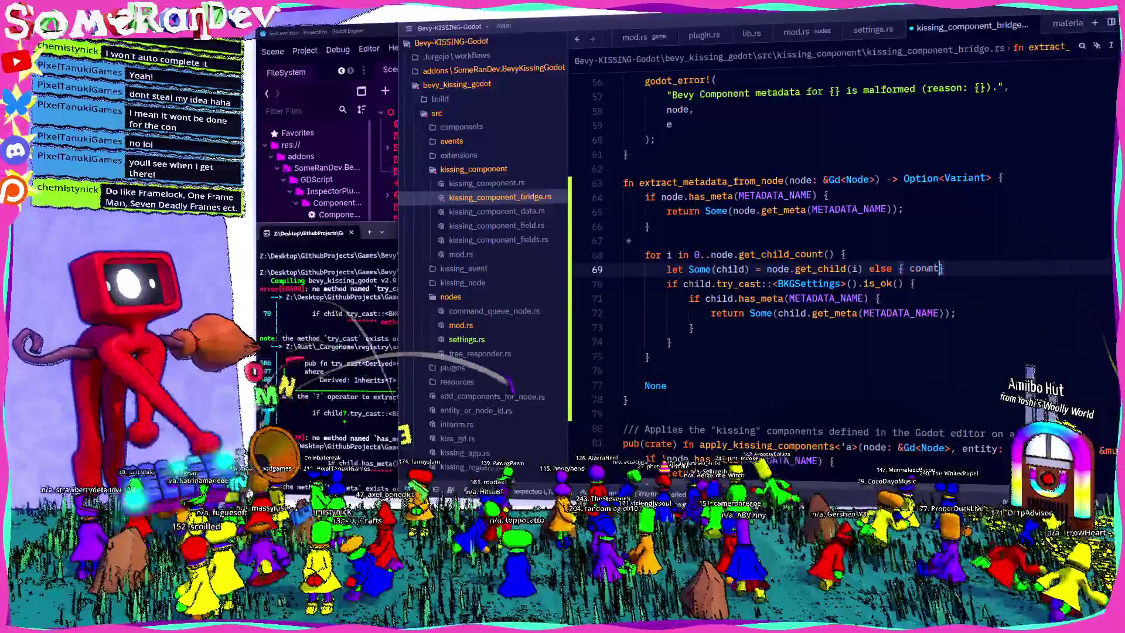
{"action": "key", "text": "BackSpace"}
{"action": "type", "text": "tinue;"}
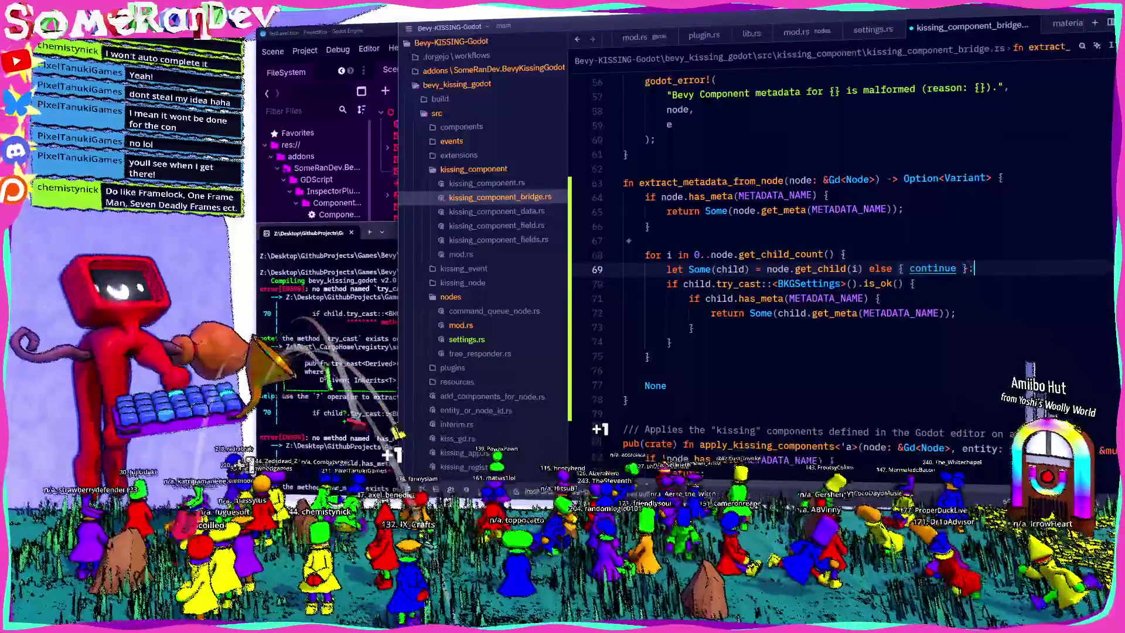
{"action": "key", "text": "ctrl+s"}
Rerun cargo build in the terminal.
{"action": "key", "text": "alt+Tab"}
{"action": "key", "text": "Up"}
{"action": "key", "text": "Return"}
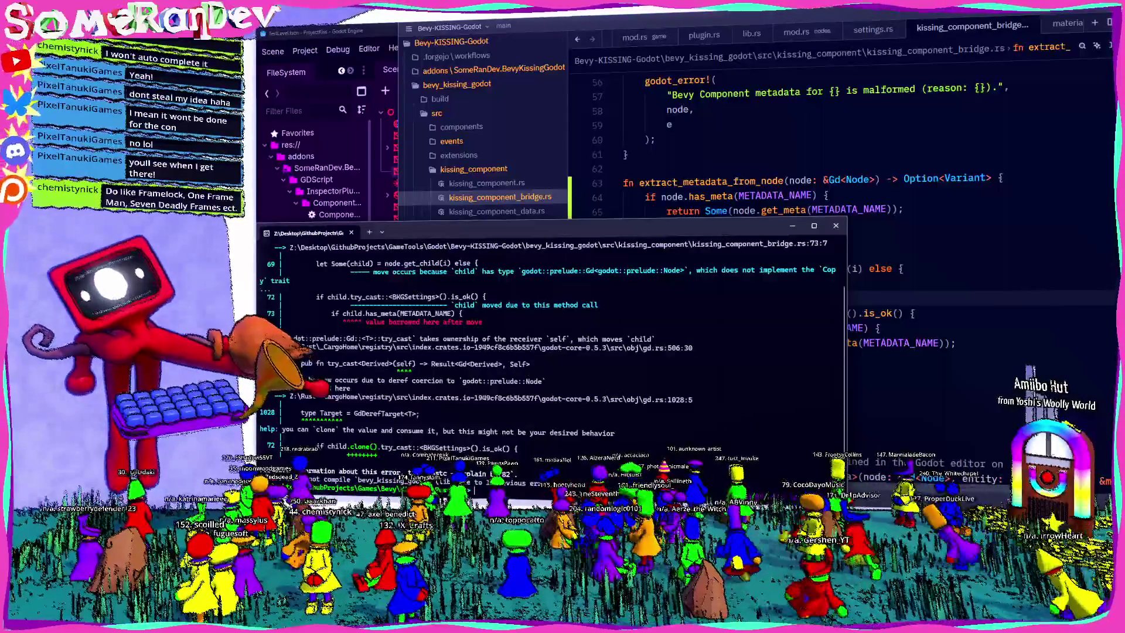
{"action": "scroll", "coordinate": [551, 352], "scroll_direction": "up", "scroll_amount": 2}
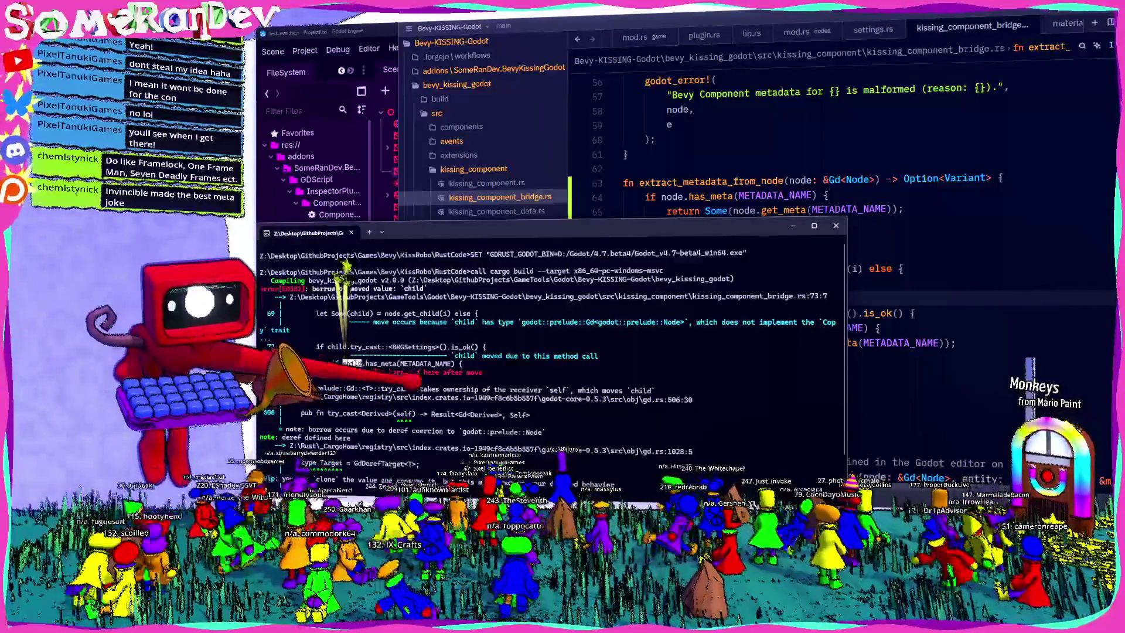
Change line 72 to if let Ok(child) = child.try_cast::<BKGSettings>() without .is_ok(), and save.
{"action": "left_click", "coordinate": [693, 356]}
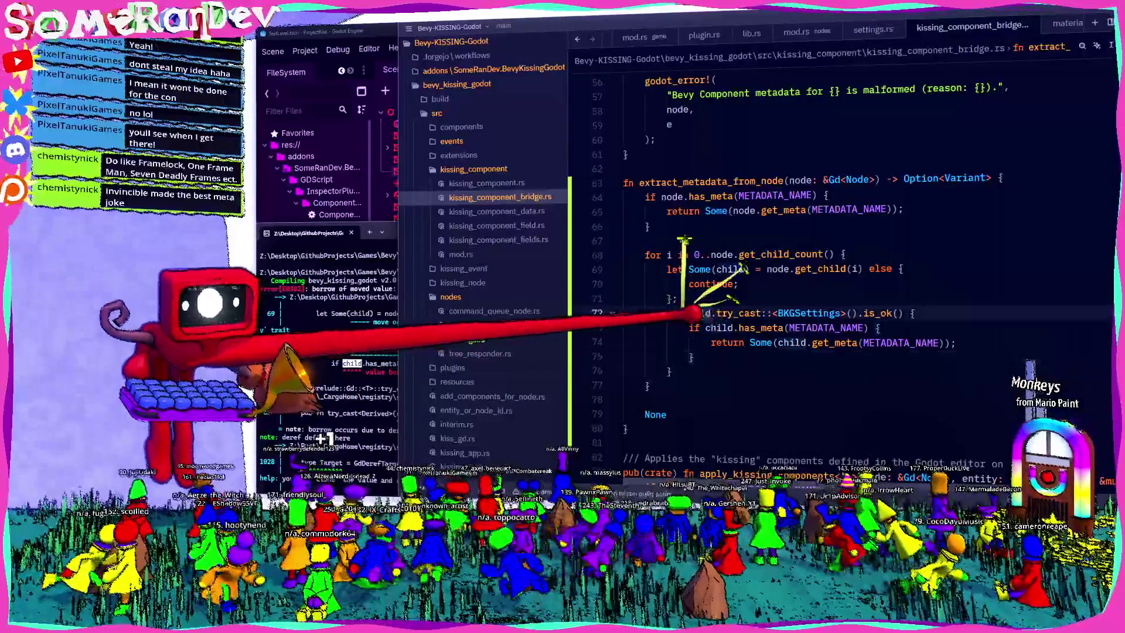
{"action": "left_click", "coordinate": [683, 312]}
{"action": "type", "text": "let Ok("}
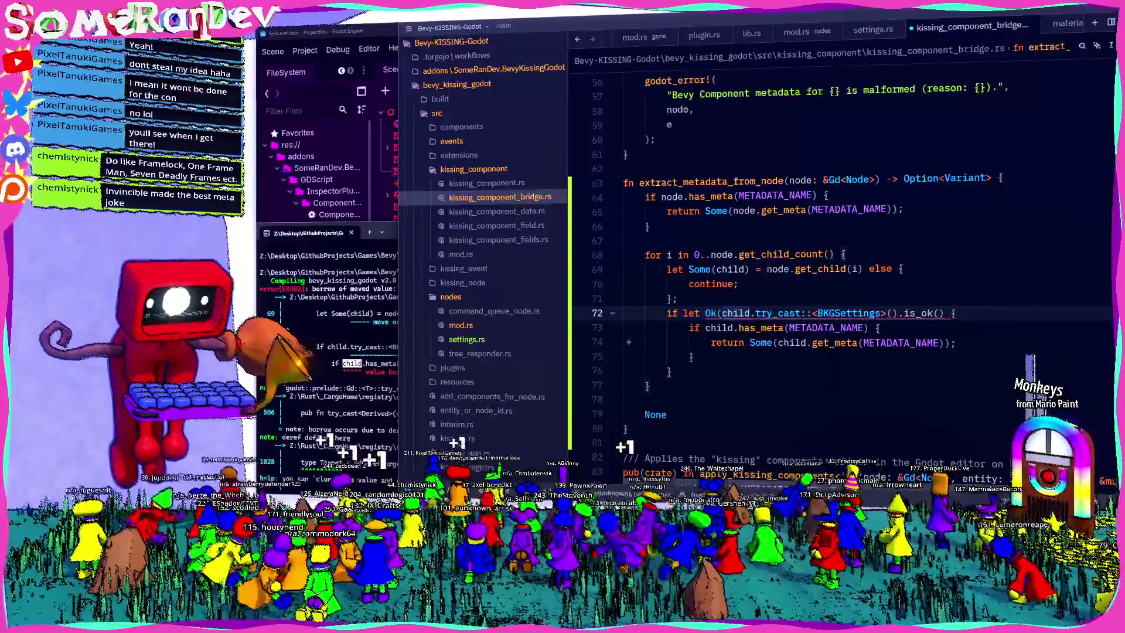
{"action": "type", "text": "child) ="}
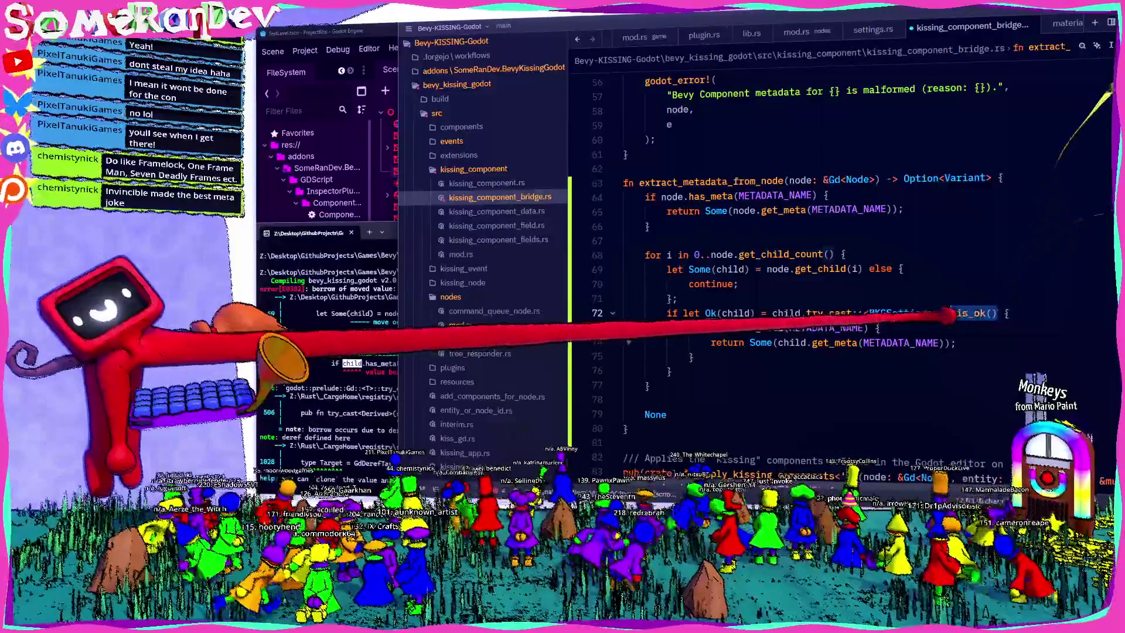
{"action": "key", "text": "BackSpace"}
{"action": "left_click", "coordinate": [735, 313]}
{"action": "key", "text": "ctrl+s"}
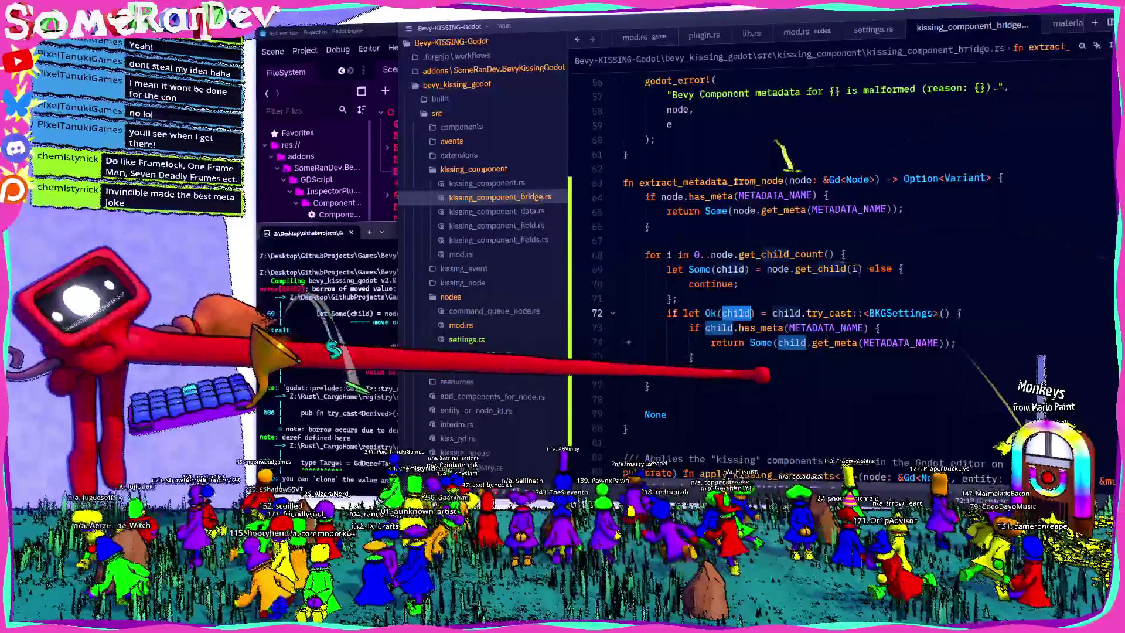
{"action": "left_click", "coordinate": [374, 404]}
{"action": "type", "text": "child"}
{"action": "key", "text": "Return"}
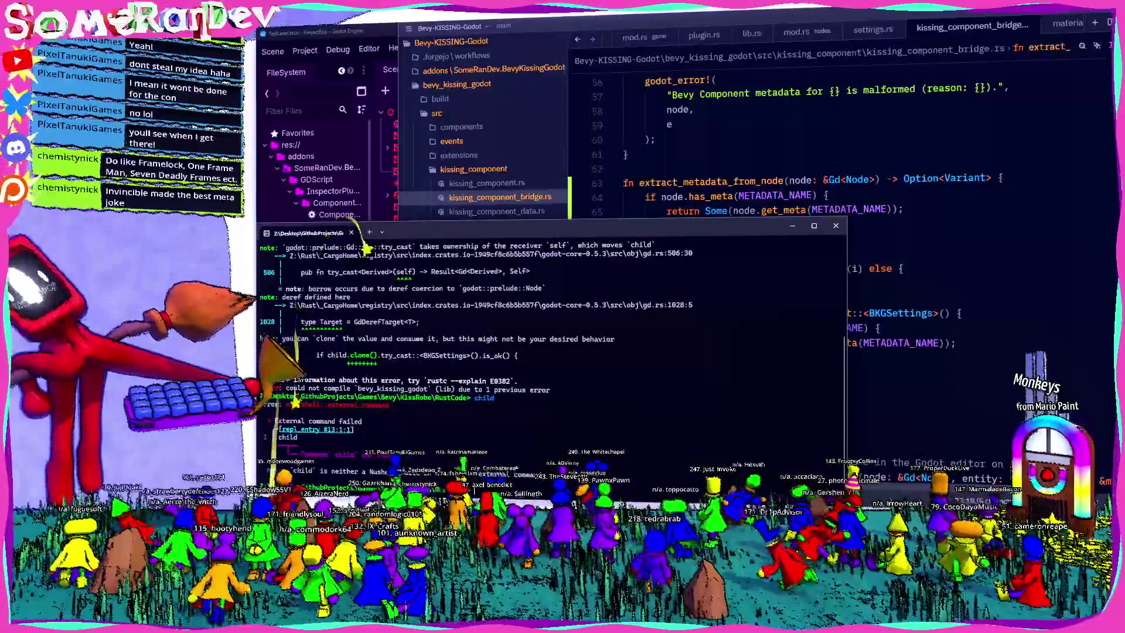
Rerun cargo build, add the closing brace on line 66, then bring up Godot's TestLevel scene.
{"action": "key", "text": "Up"}
{"action": "key", "text": "Up"}
{"action": "key", "text": "Return"}
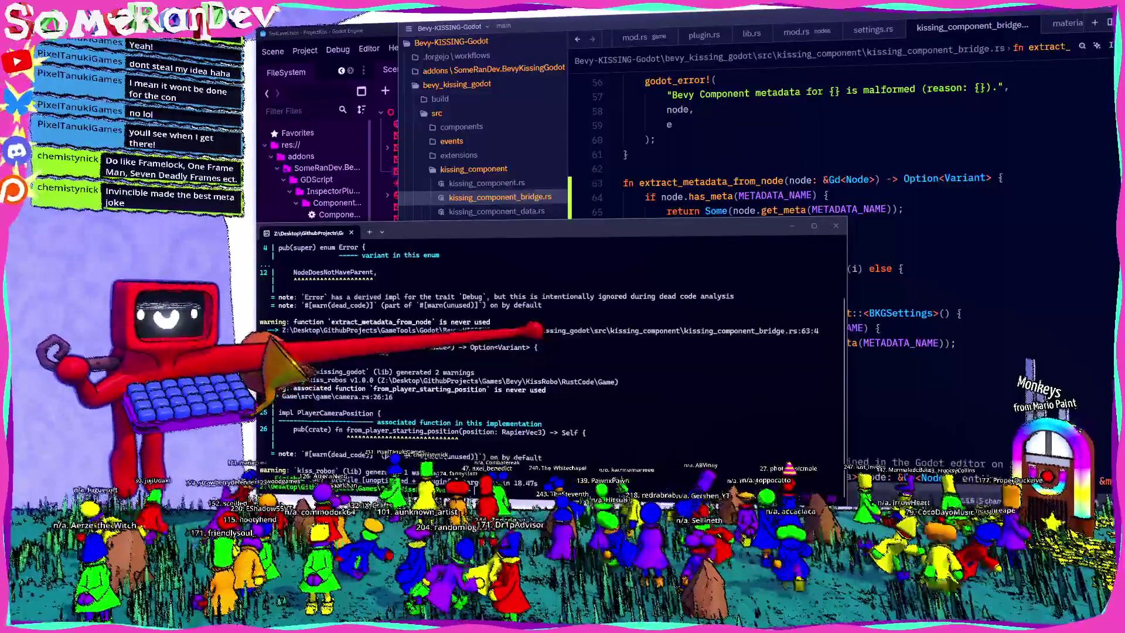
{"action": "key", "text": "alt+Tab"}
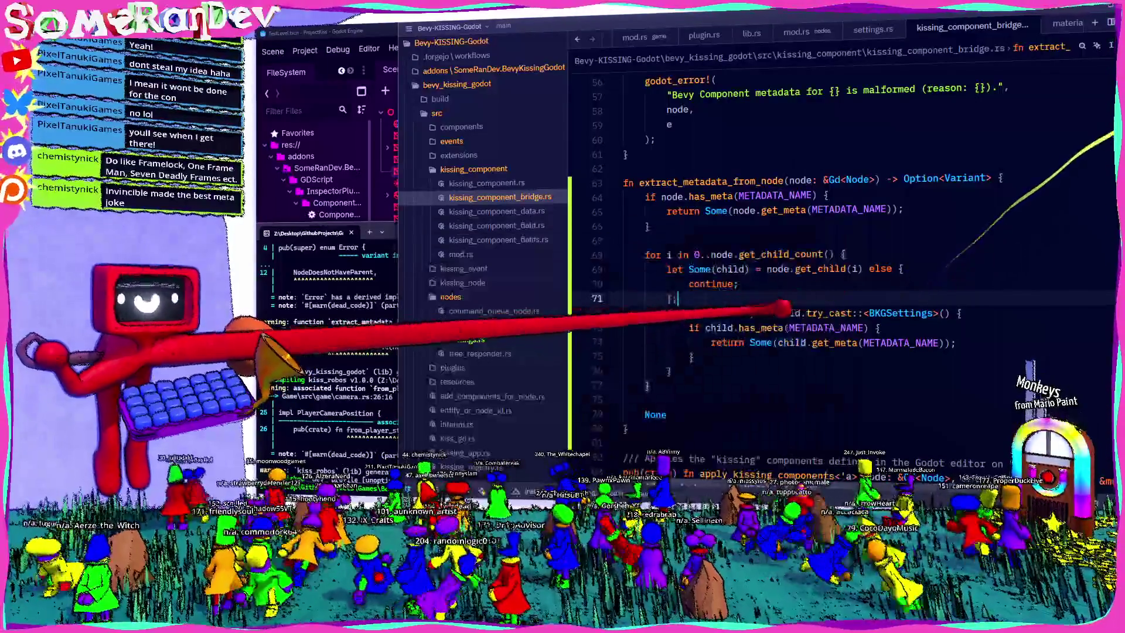
{"action": "left_click", "coordinate": [662, 226]}
{"action": "type", "text": "}"}
{"action": "key", "text": "Down"}
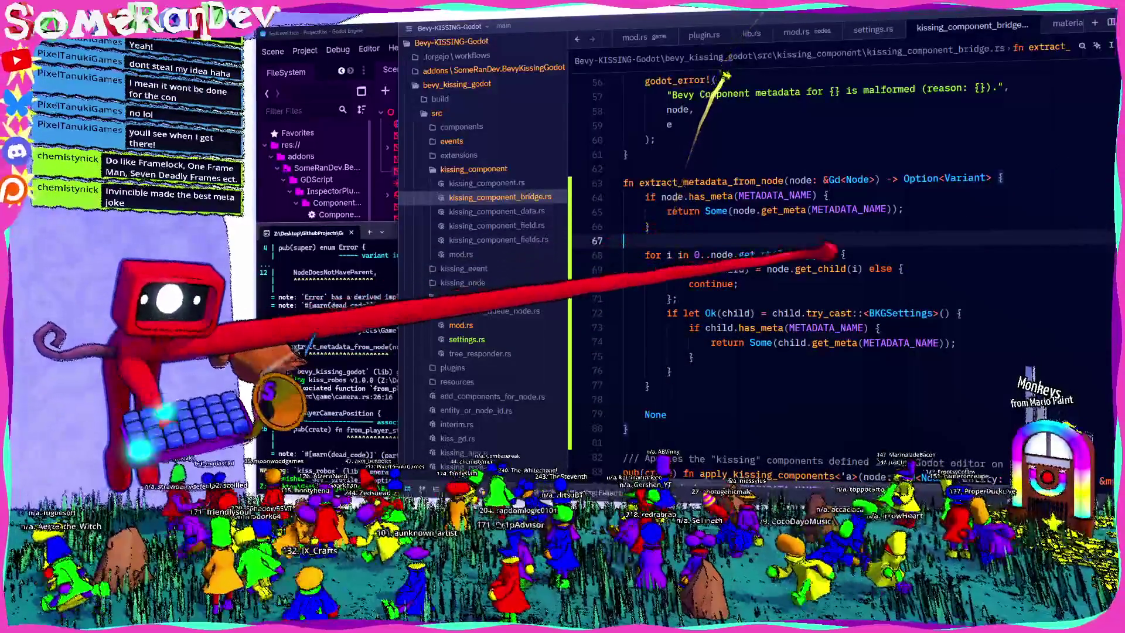
{"action": "key", "text": "alt+Tab"}
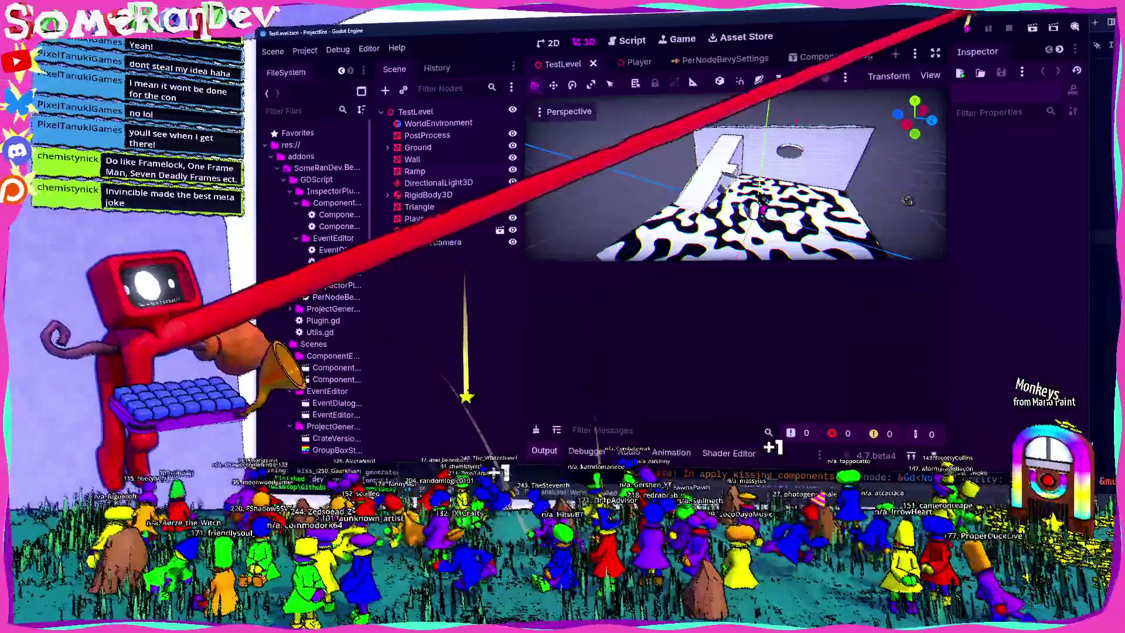
Run the test level solo, walk the player forward, then stop the game with F8.
{"action": "key", "text": "F5"}
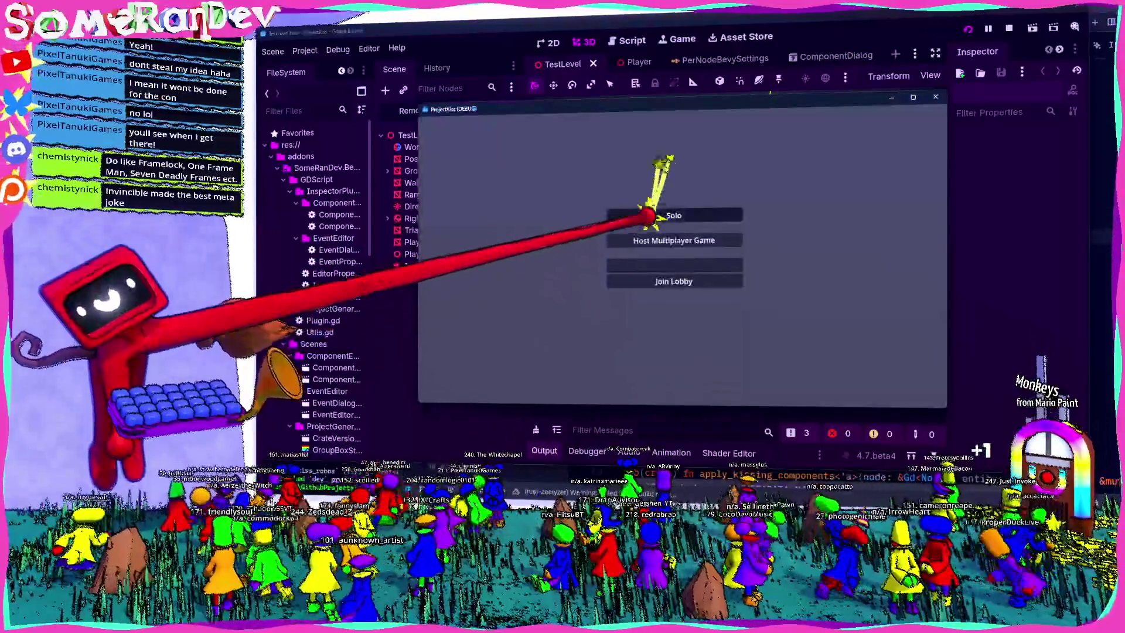
{"action": "left_click", "coordinate": [644, 215]}
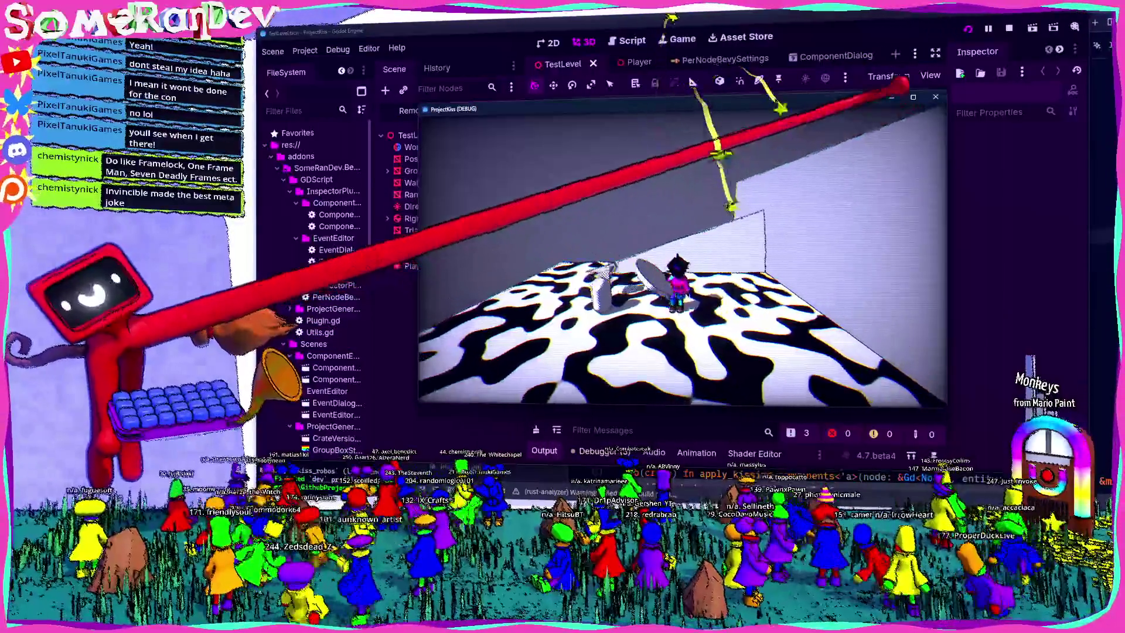
{"action": "key", "text": "super+Up"}
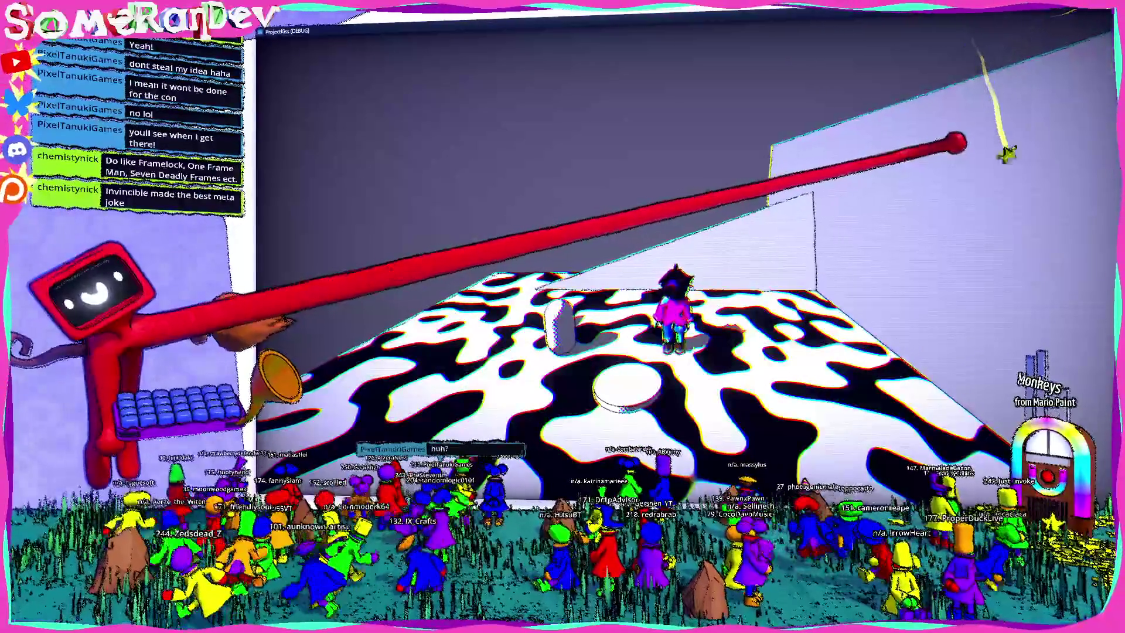
{"action": "key", "text": "s"}
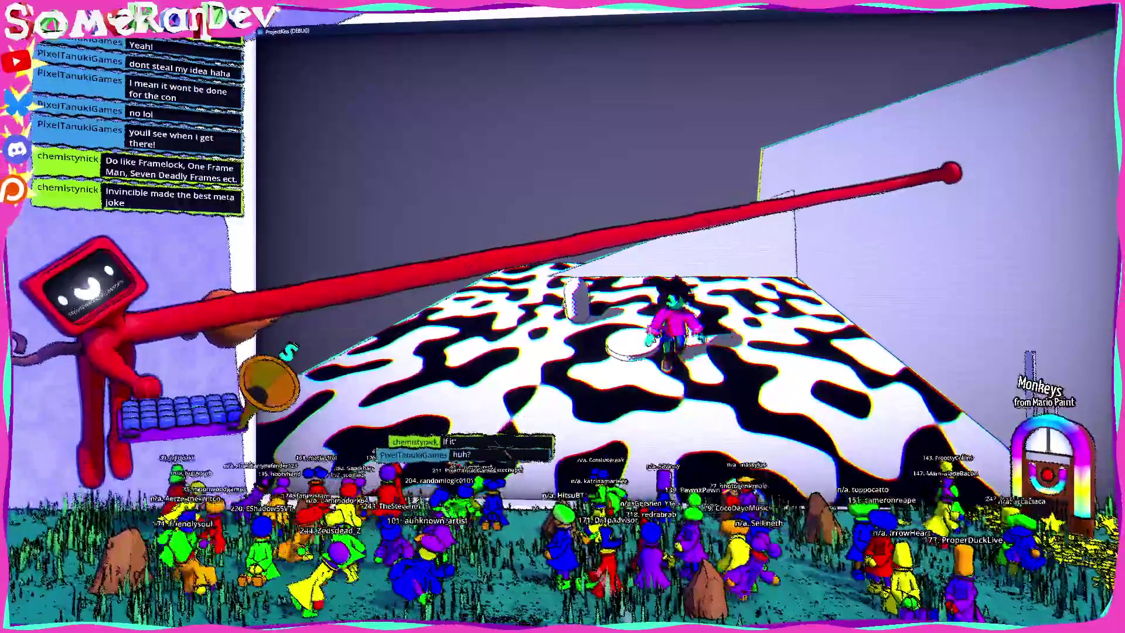
{"action": "key", "text": "super+Down"}
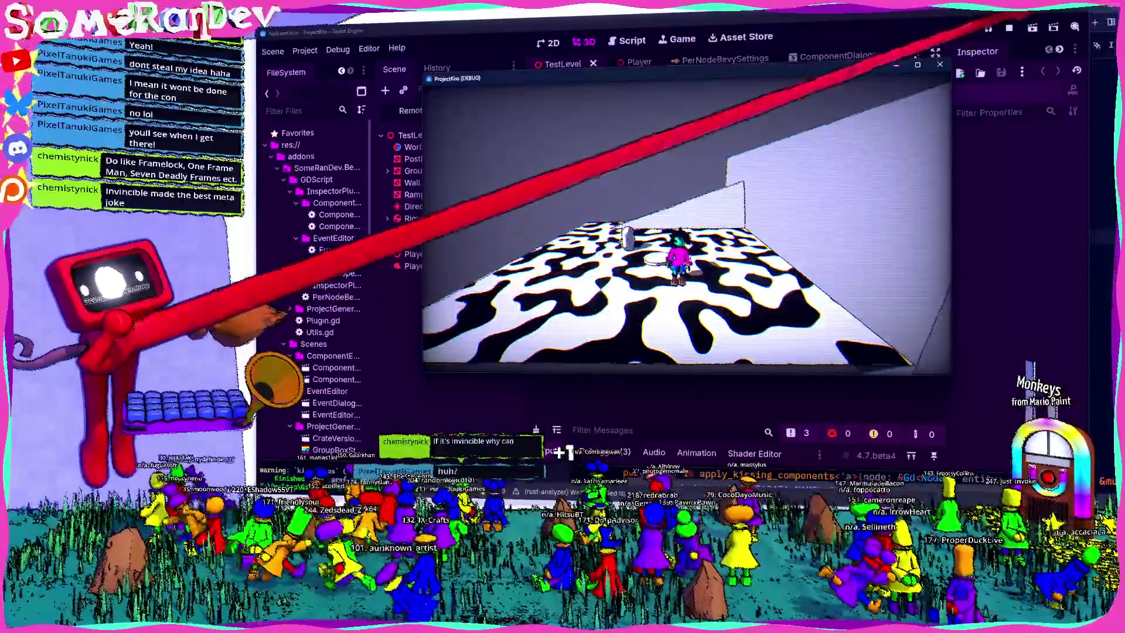
{"action": "key", "text": "F8"}
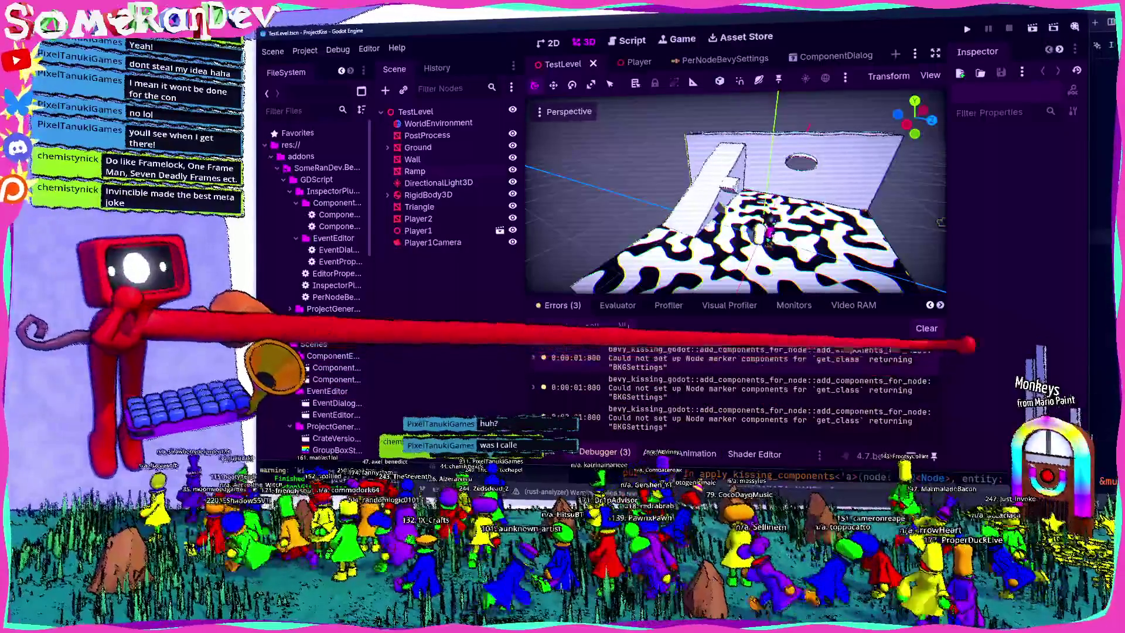
{"action": "key", "text": "alt+Tab"}
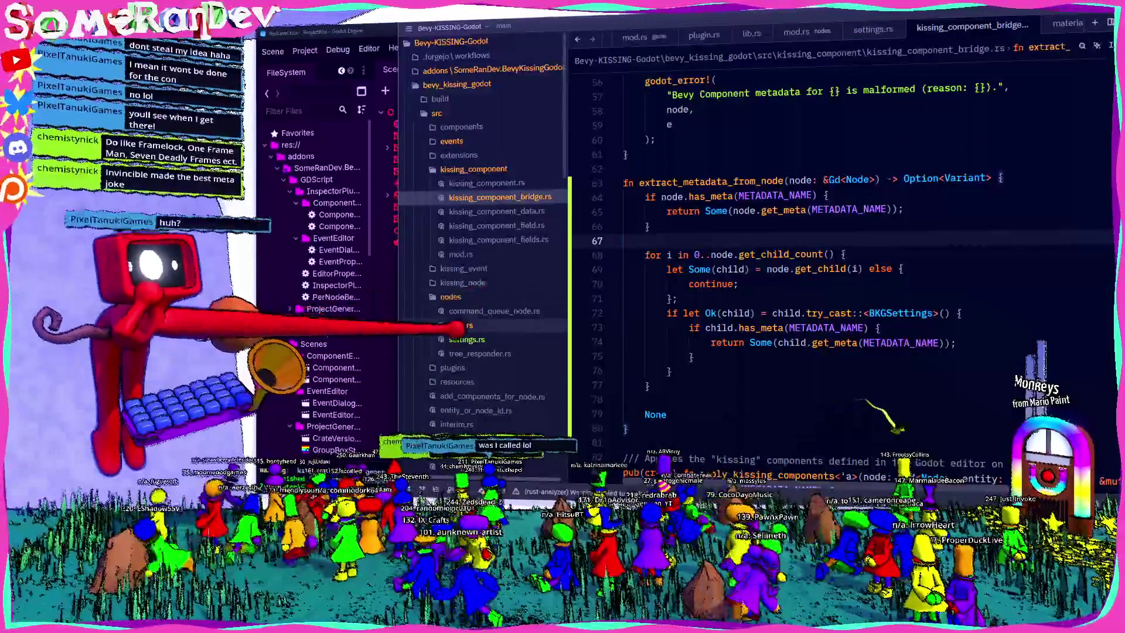
Copy the inventory::submit! block from command_queue_node.rs into settings.rs below the struct.
{"action": "left_click", "coordinate": [471, 339]}
{"action": "left_click", "coordinate": [480, 311]}
{"action": "scroll", "coordinate": [703, 369], "scroll_direction": "down", "scroll_amount": 15}
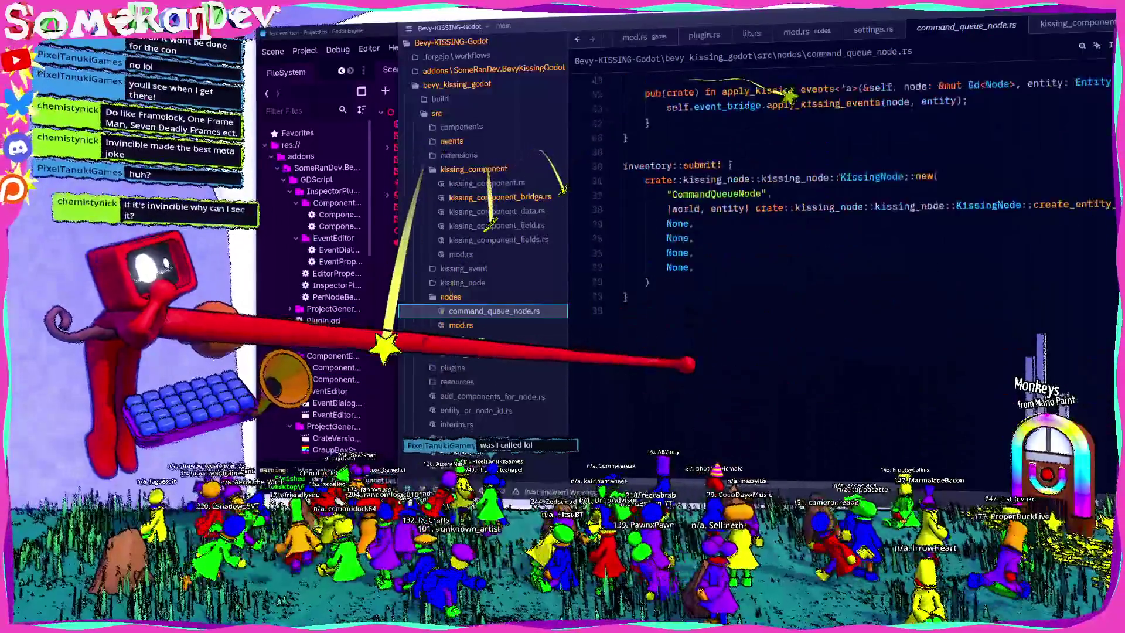
{"action": "scroll", "coordinate": [837, 199], "scroll_direction": "up", "scroll_amount": 5}
{"action": "left_click_drag", "start_coordinate": [659, 339], "coordinate": [597, 188]}
{"action": "key", "text": "ctrl+c"}
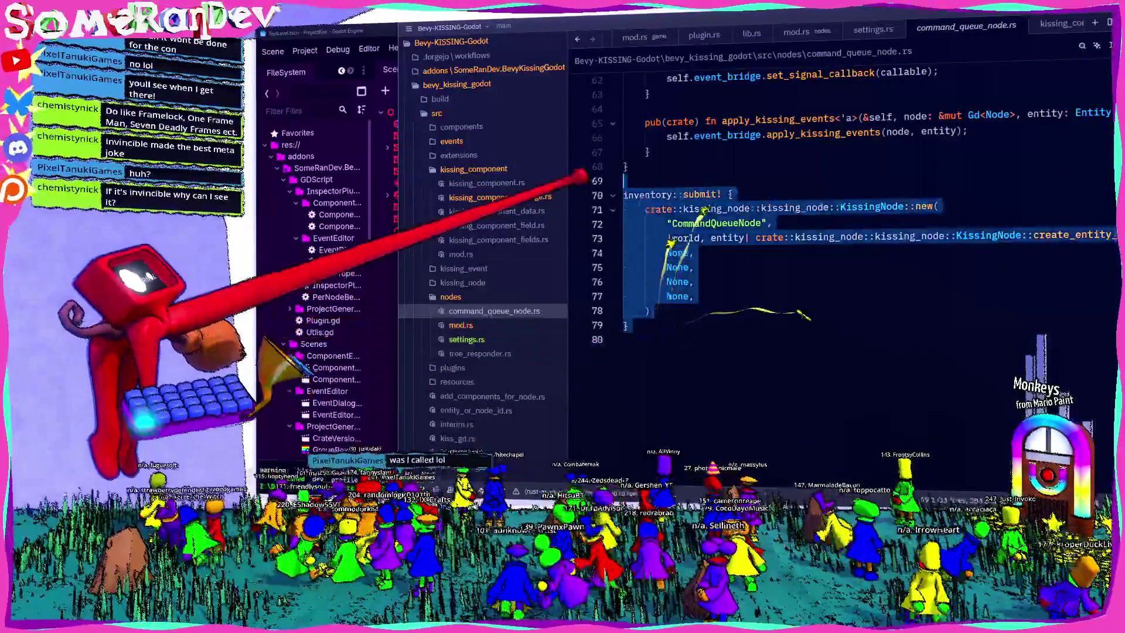
{"action": "left_click", "coordinate": [466, 339]}
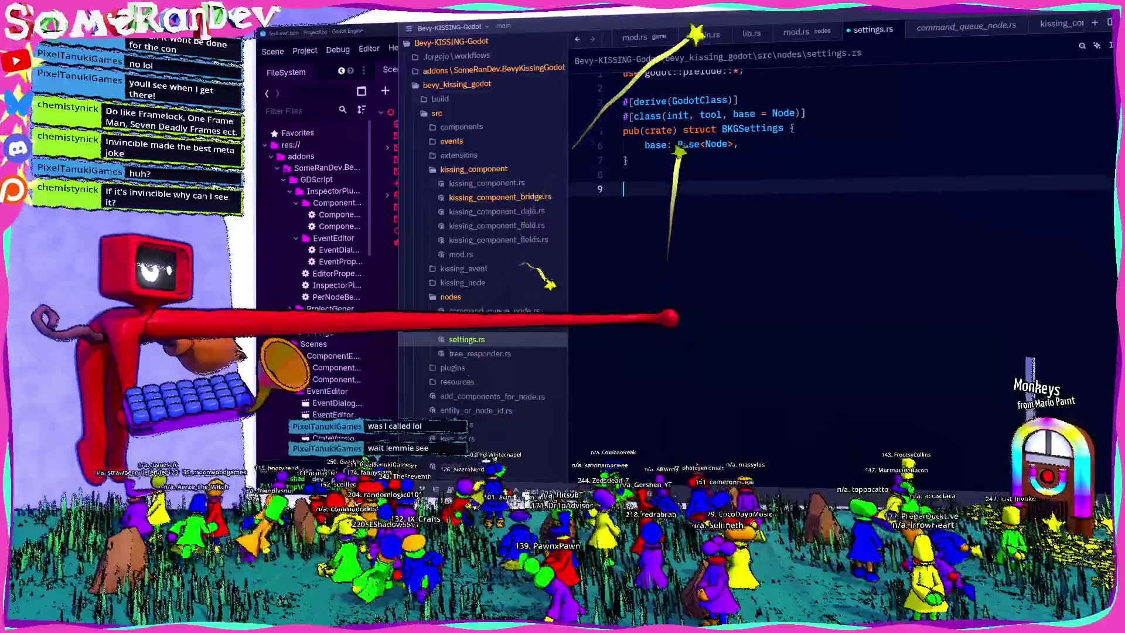
{"action": "key", "text": "ctrl+v"}
Replace CommandQueueNode with BKGSettings in the name and constructor, then save settings.rs.
{"action": "double_click", "coordinate": [755, 128]}
{"action": "key", "text": "ctrl+c"}
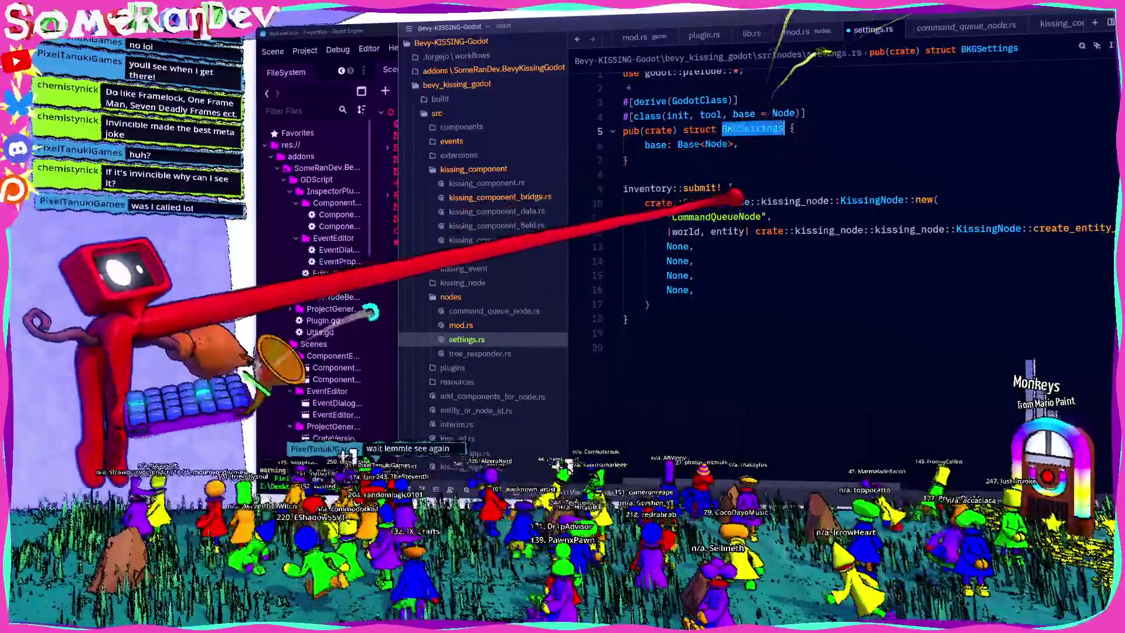
{"action": "double_click", "coordinate": [714, 217]}
{"action": "key", "text": "ctrl+v"}
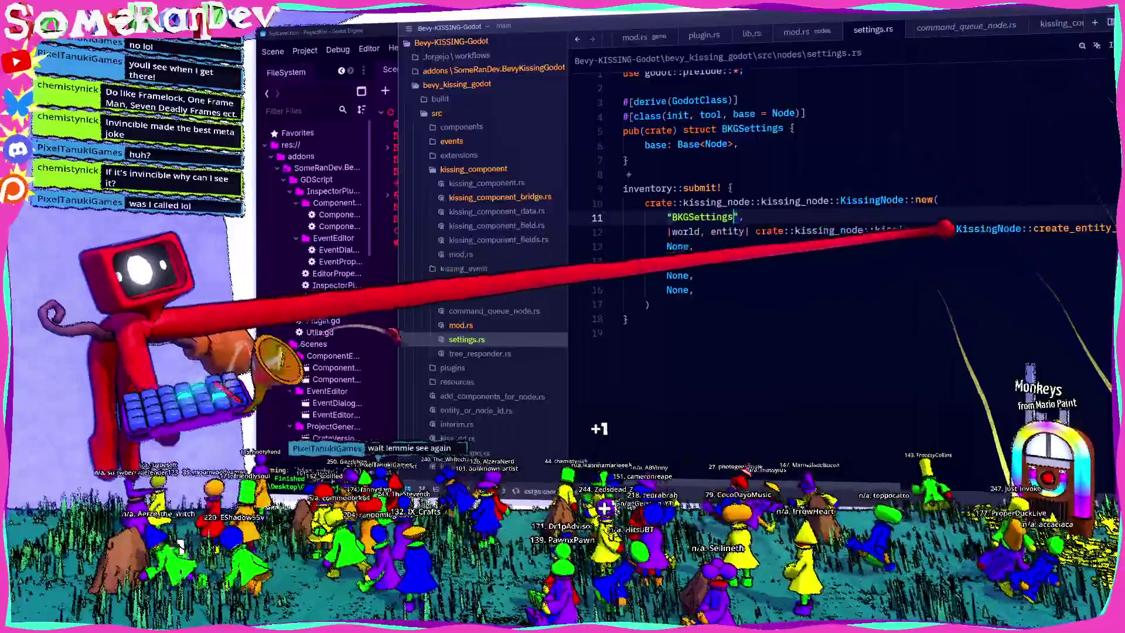
{"action": "scroll", "coordinate": [879, 229], "scroll_direction": "right", "scroll_amount": 10}
{"action": "double_click", "coordinate": [990, 228]}
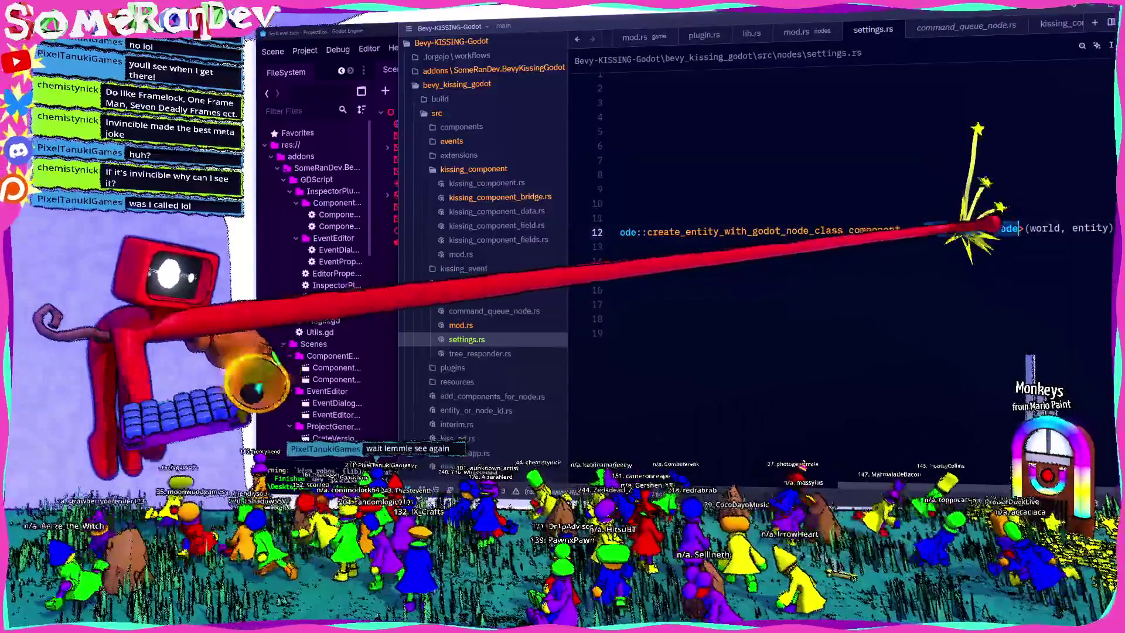
{"action": "key", "text": "ctrl+v"}
{"action": "scroll", "coordinate": [756, 251], "scroll_direction": "left", "scroll_amount": 10}
{"action": "key", "text": "ctrl+s"}
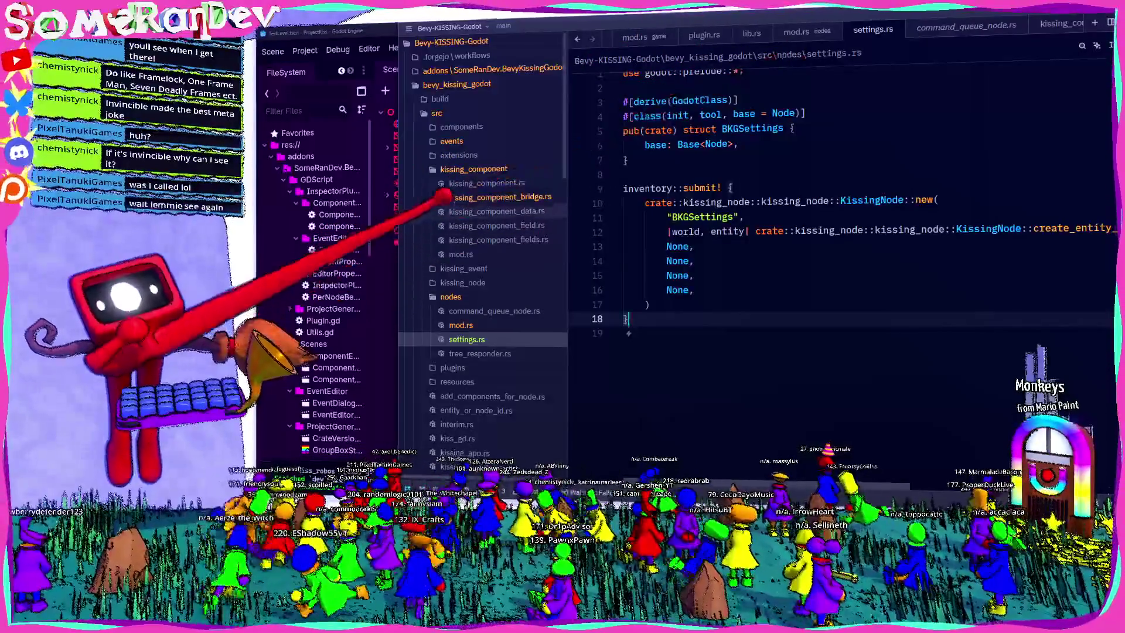
In kissing_component_bridge.rs, insert a comment line above extract_metadata_from_node.
{"action": "left_click", "coordinate": [469, 197]}
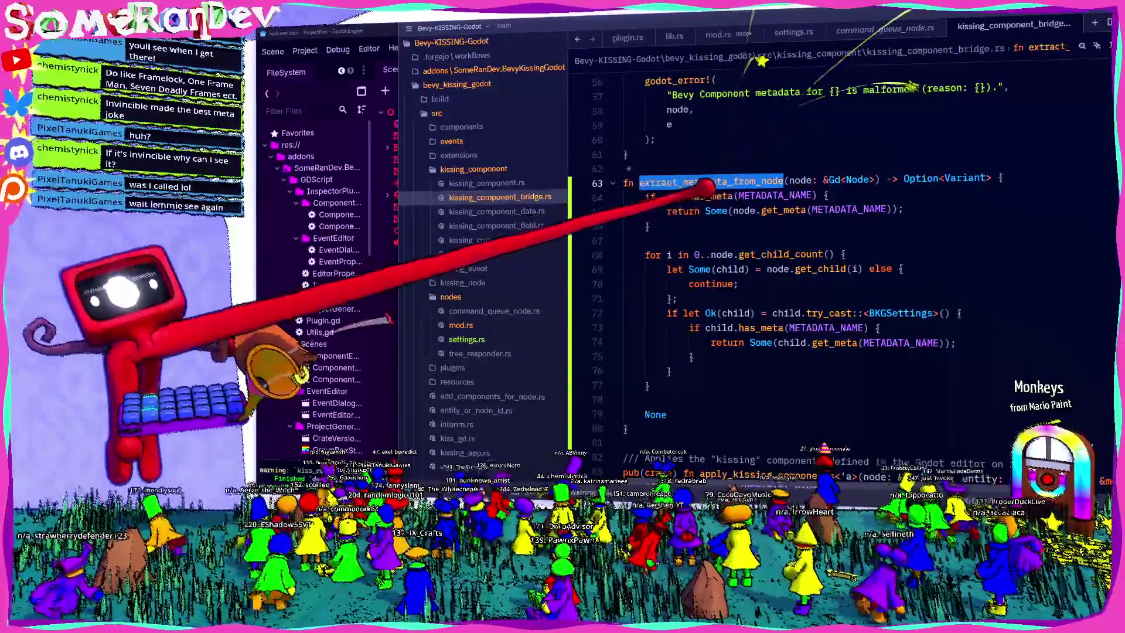
{"action": "key", "text": "ctrl+shift+Return"}
{"action": "type", "text": "/** */"}
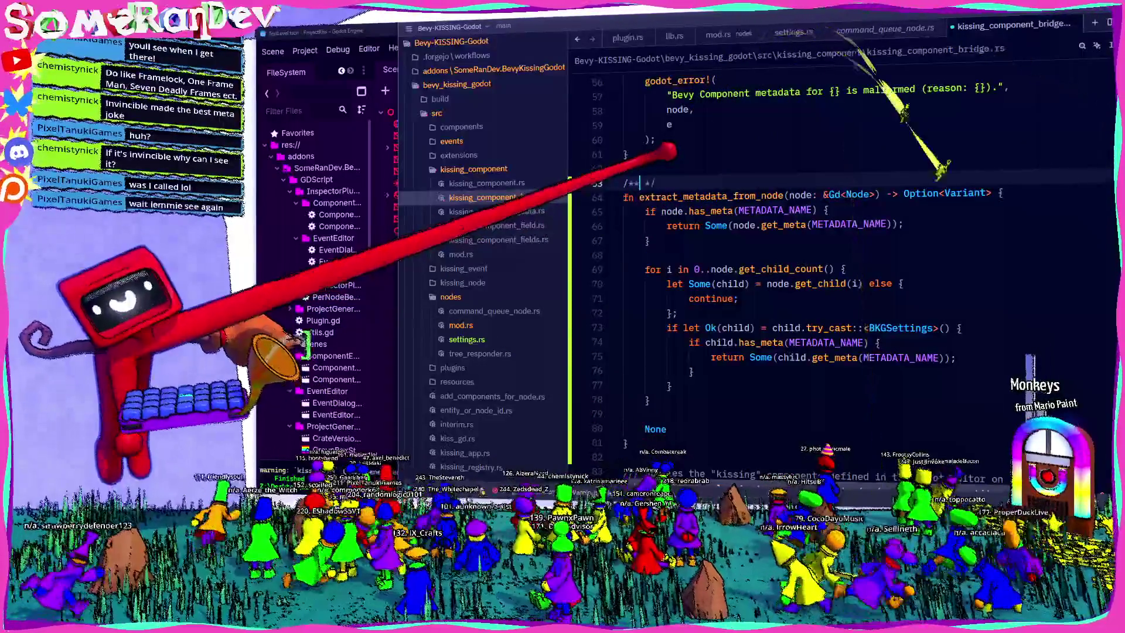
{"action": "key", "text": "Return"}
{"action": "scroll", "coordinate": [820, 264], "scroll_direction": "down", "scroll_amount": 5}
{"action": "scroll", "coordinate": [820, 264], "scroll_direction": "up", "scroll_amount": 8}
{"action": "key", "text": "alt+shift+Right"}
Write the doc comment '/// Extracts the Bevy💖Godot metadata for the node.' using the kiss emoji.
{"action": "type", "text": "/// "}
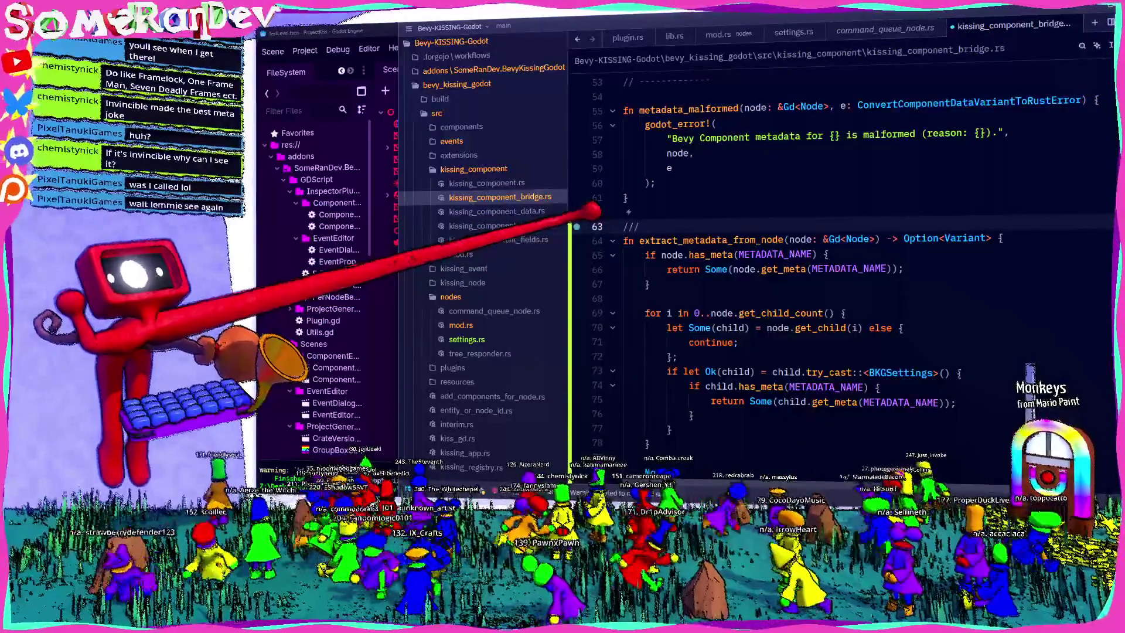
{"action": "type", "text": "Extrac"}
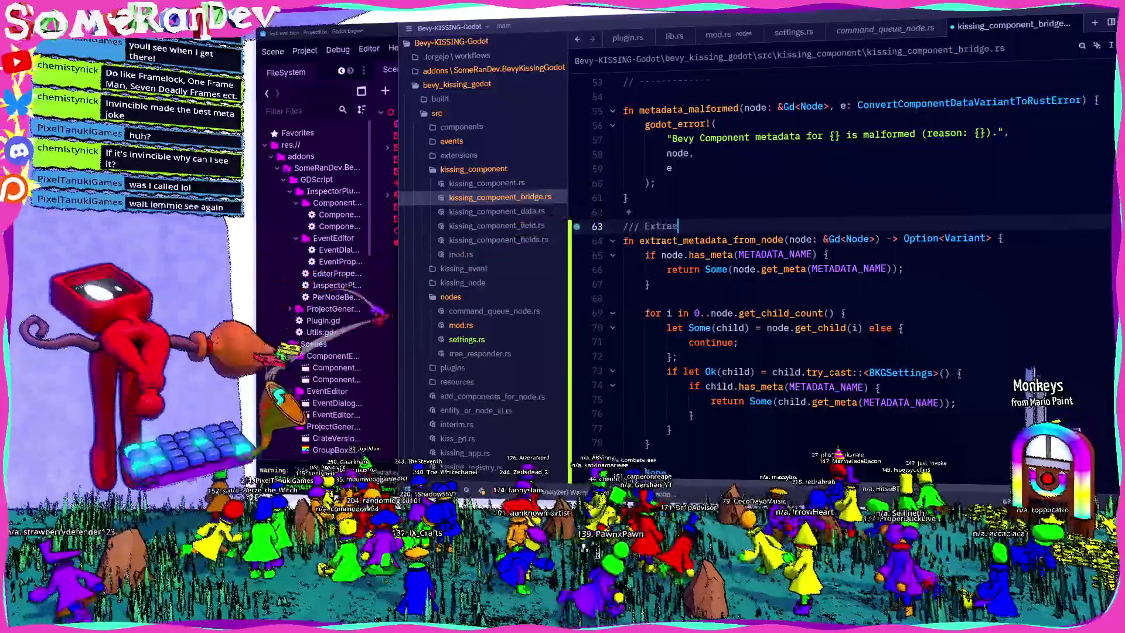
{"action": "type", "text": "ts the Bevy"}
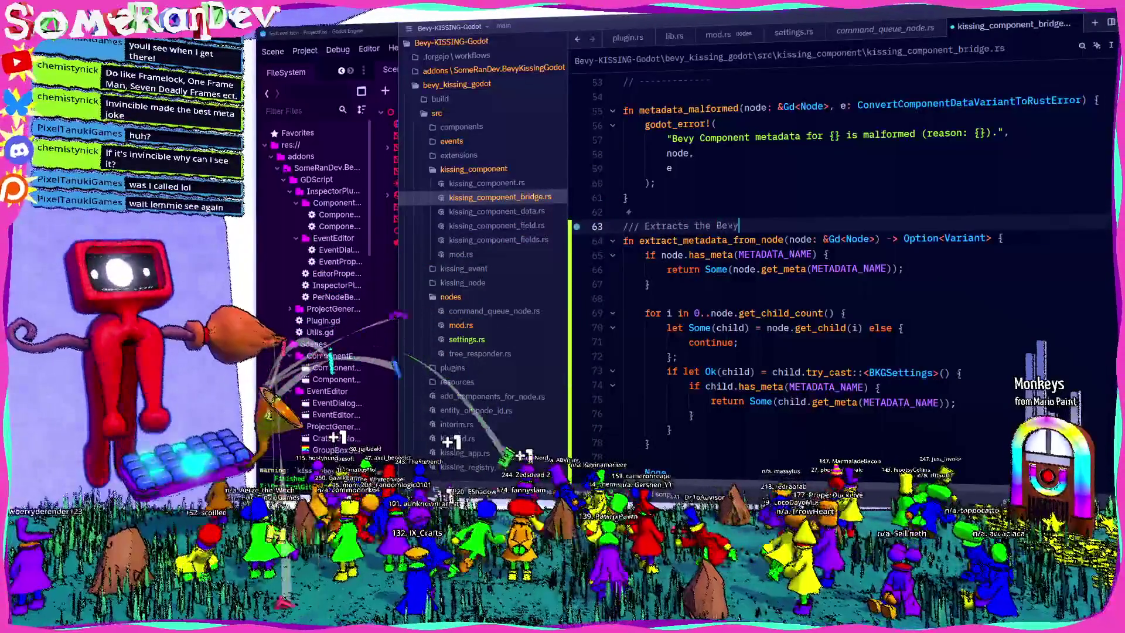
{"action": "key", "text": "super+period"}
{"action": "type", "text": "kiss"}
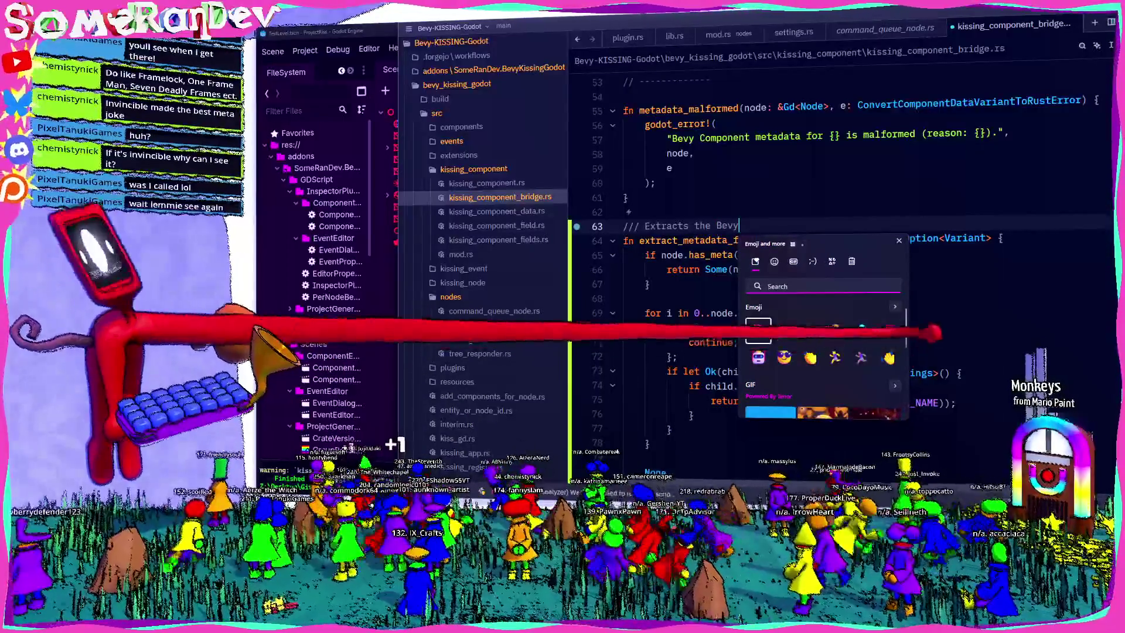
{"action": "key", "text": "Return"}
{"action": "type", "text": "Godot "}
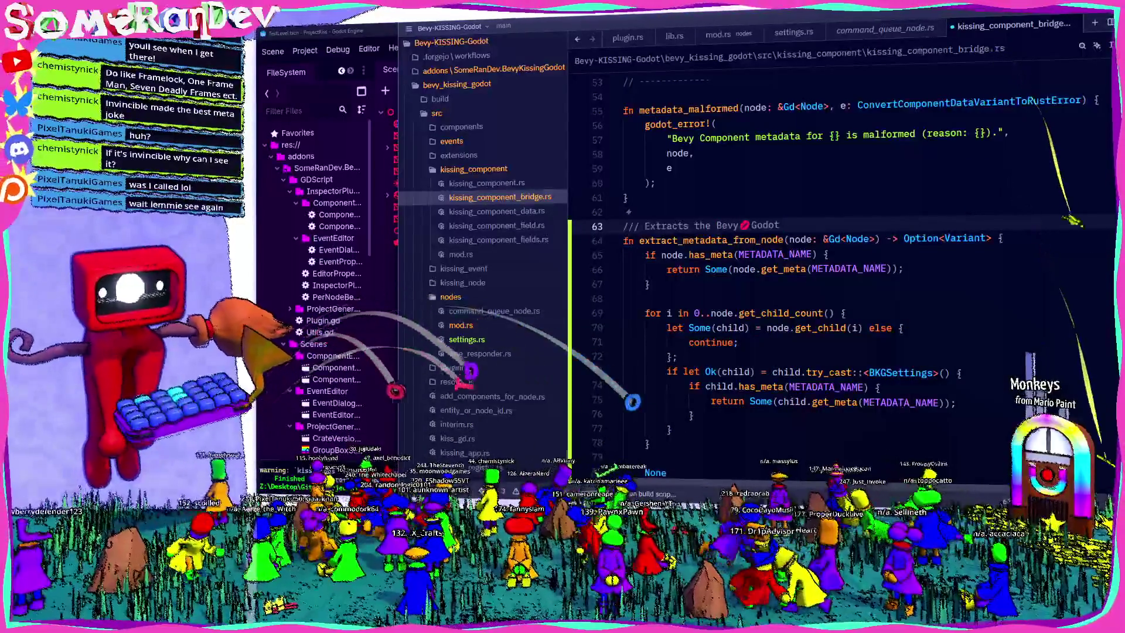
{"action": "type", "text": "metada"}
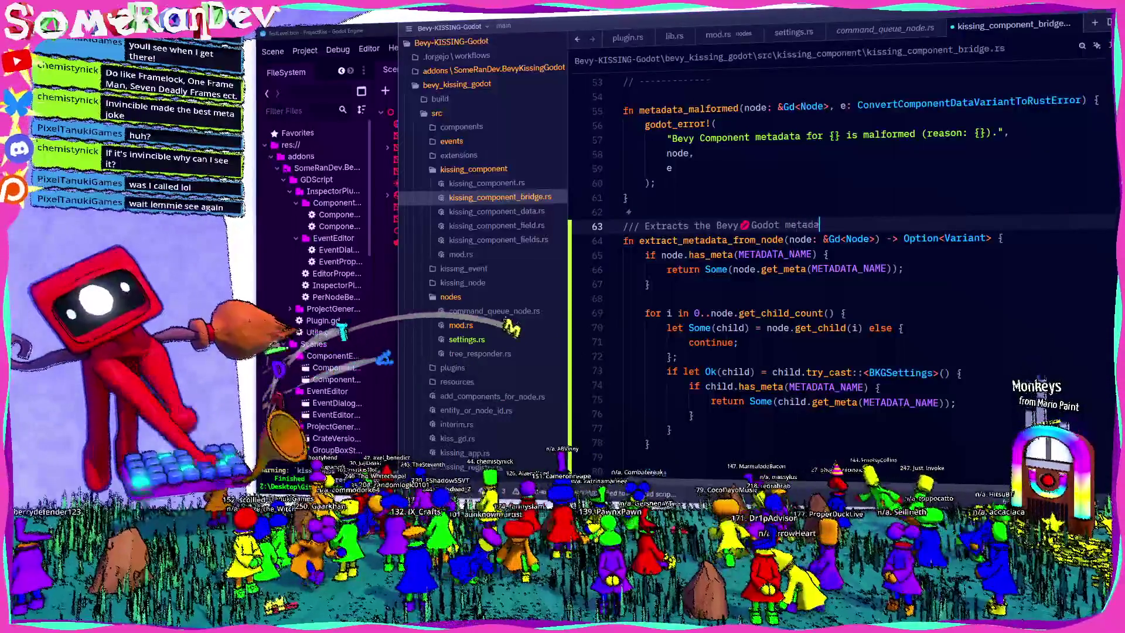
{"action": "type", "text": "ta for the node."}
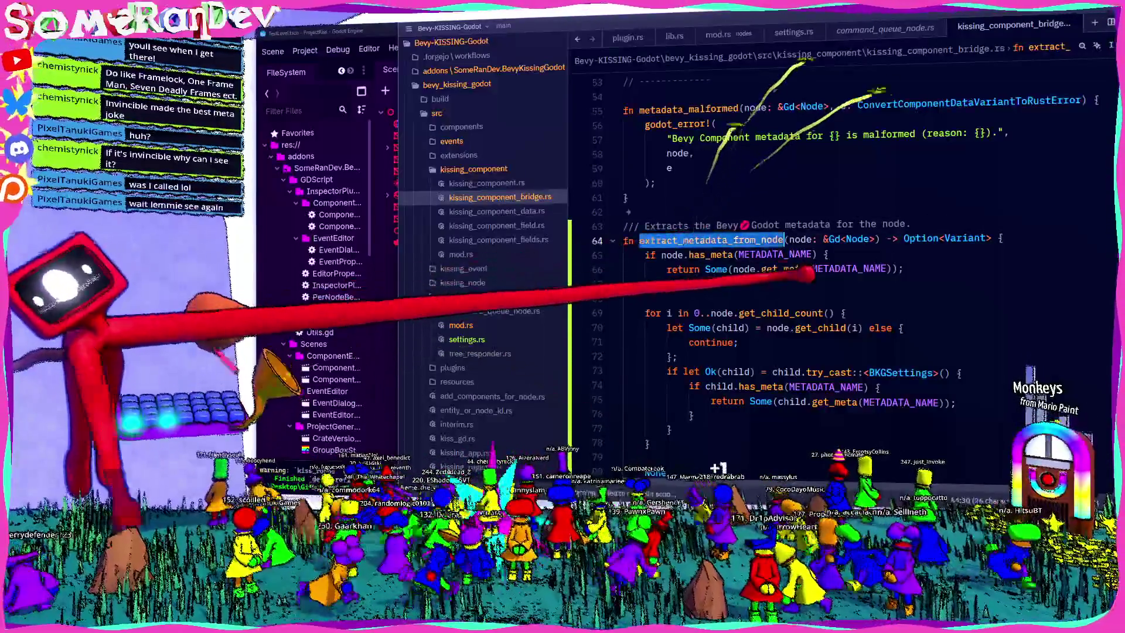
{"action": "scroll", "coordinate": [838, 264], "scroll_direction": "down", "scroll_amount": 8}
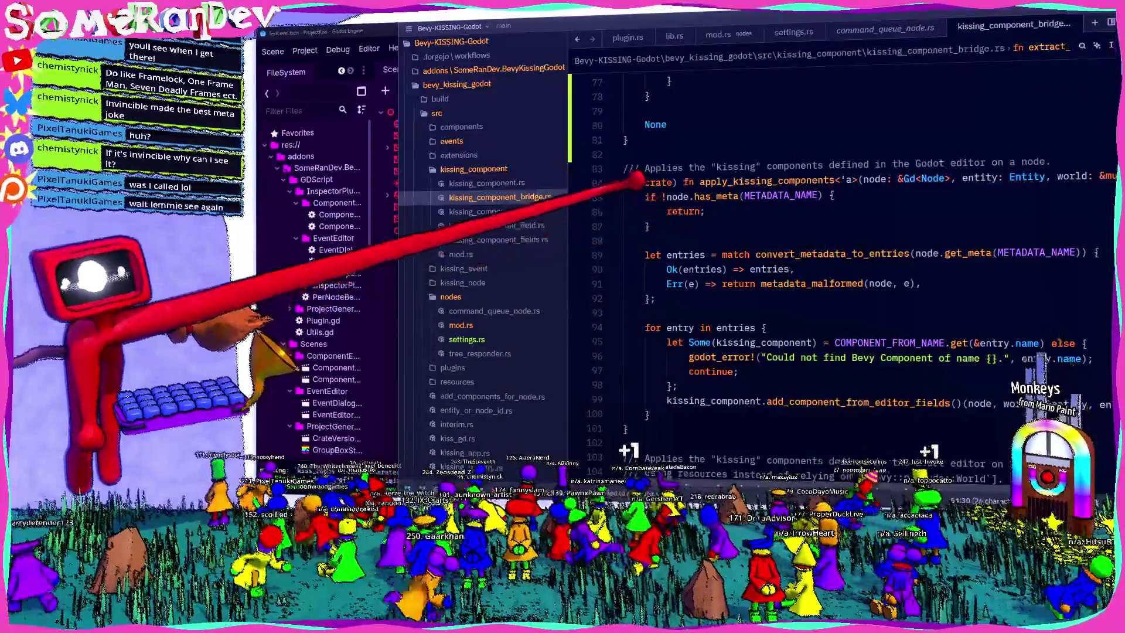
Begin a 'let Some(data) = extract_metadata_from_node' binding in apply_kissing_components.
{"action": "left_click", "coordinate": [644, 183]}
{"action": "key", "text": "ctrl+Return"}
{"action": "type", "text": "let"}
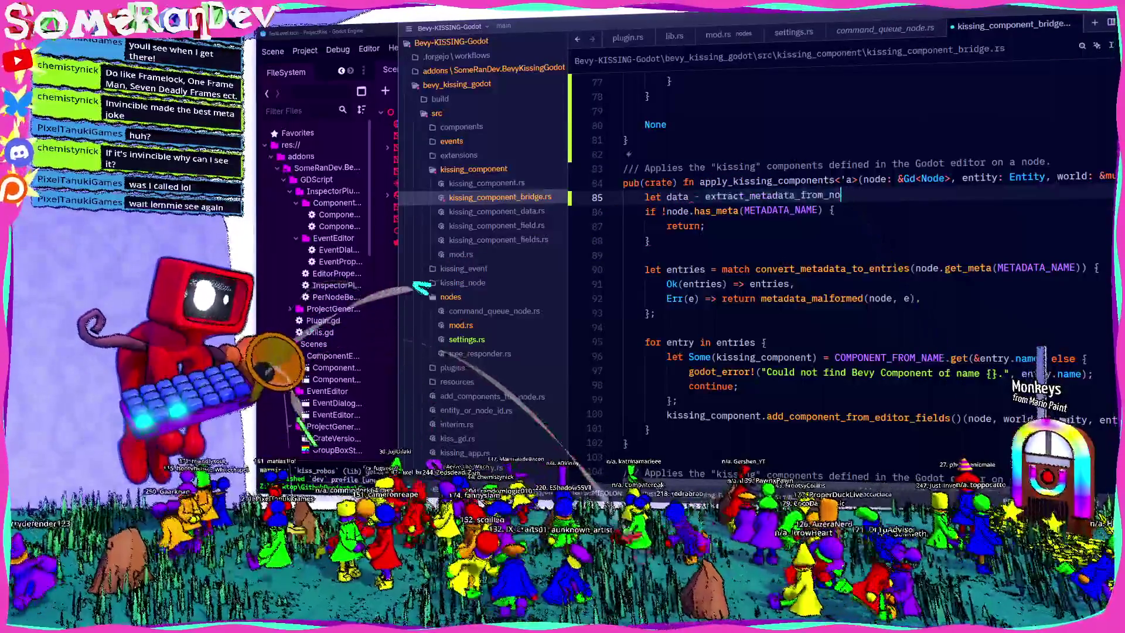
{"action": "key", "text": "BackSpace"}
{"action": "key", "text": "BackSpace"}
{"action": "key", "text": "BackSpace"}
{"action": "type", "text": "let data = extract_metadata_from_node(node);"}
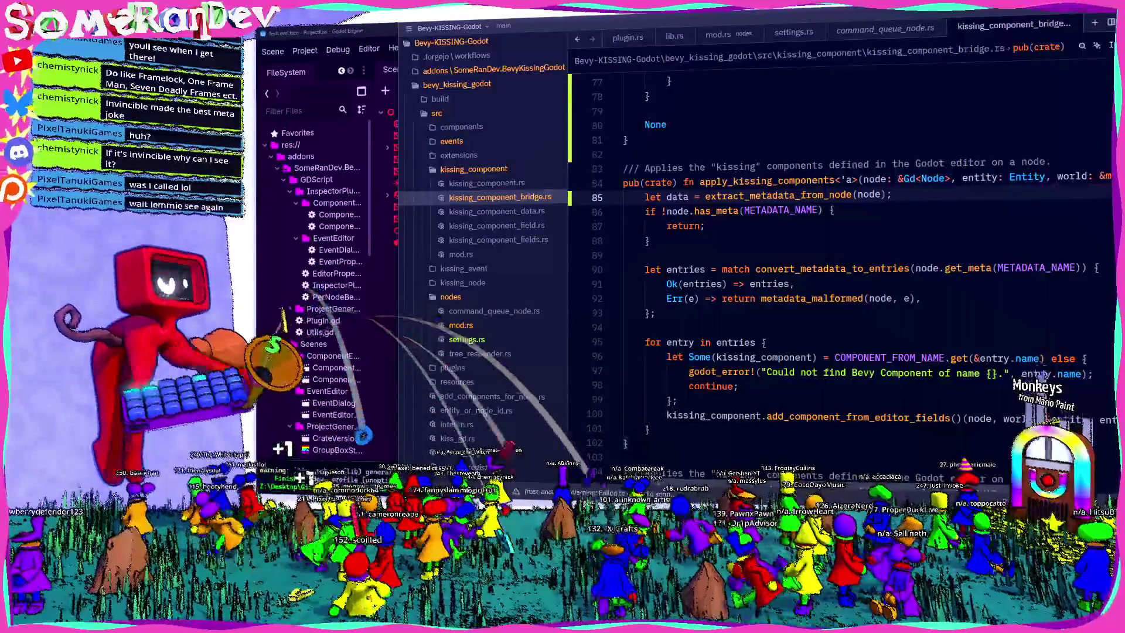
{"action": "double_click", "coordinate": [677, 197]}
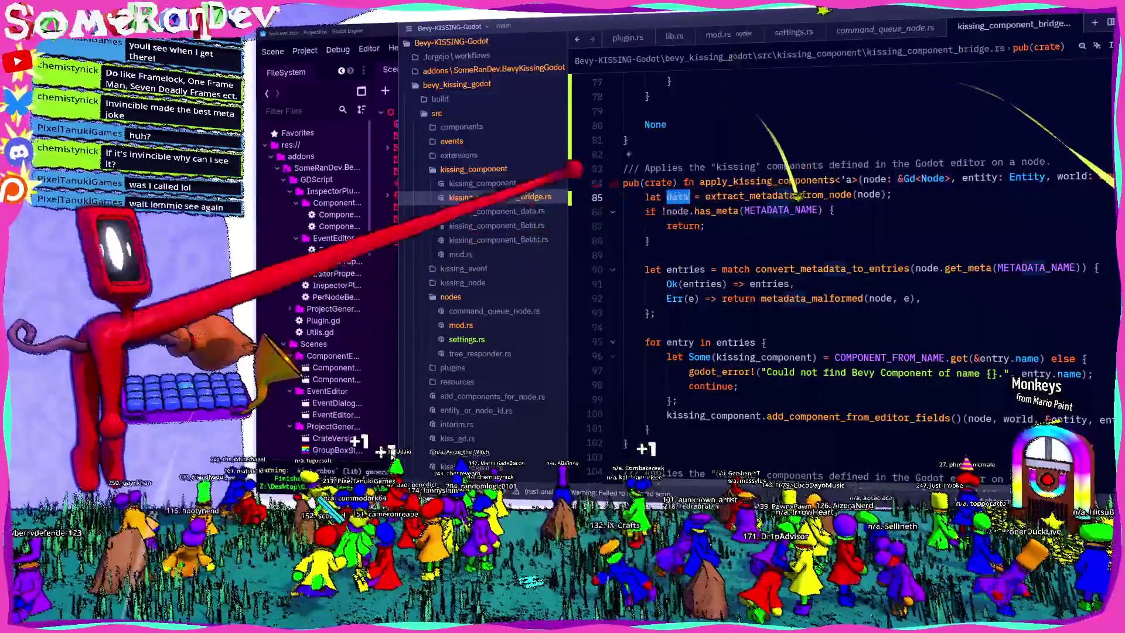
{"action": "type", "text": "("}
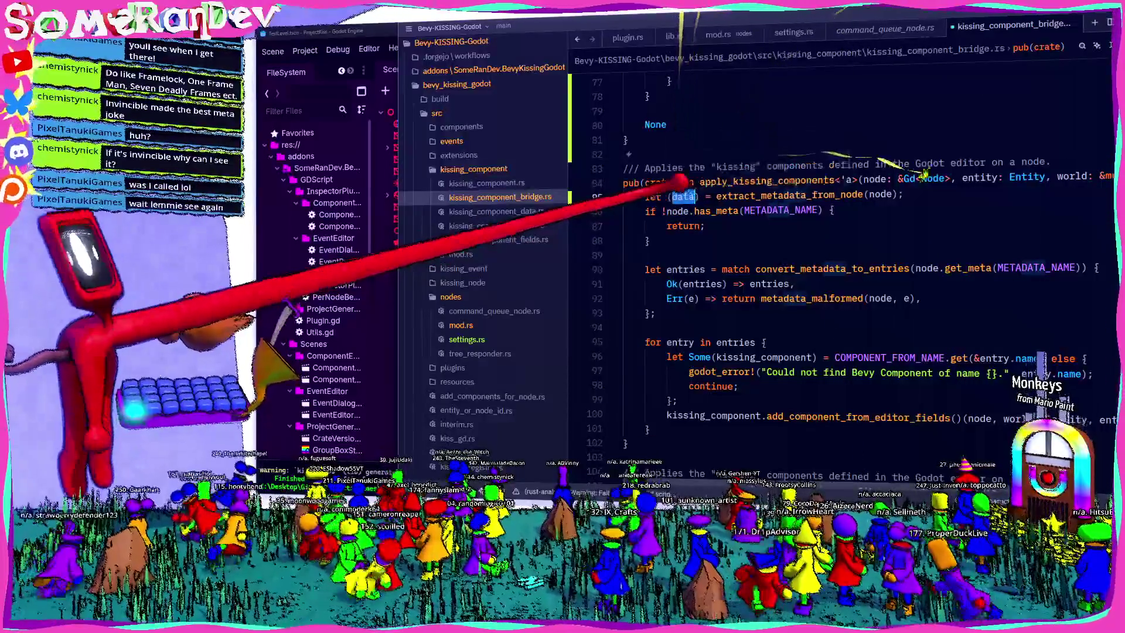
{"action": "key", "text": "Left"}
{"action": "key", "text": "Left"}
{"action": "type", "text": "Some"}
Finish it with else { return; }, drop the has_meta check, and pass data instead of node.get_meta(METADATA_NAME).
{"action": "key", "text": "Escape"}
{"action": "key", "text": "End"}
{"action": "key", "text": "BackSpace"}
{"action": "type", "text": "esl"}
{"action": "key", "text": "BackSpace"}
{"action": "key", "text": "BackSpace"}
{"action": "type", "text": "lse"}
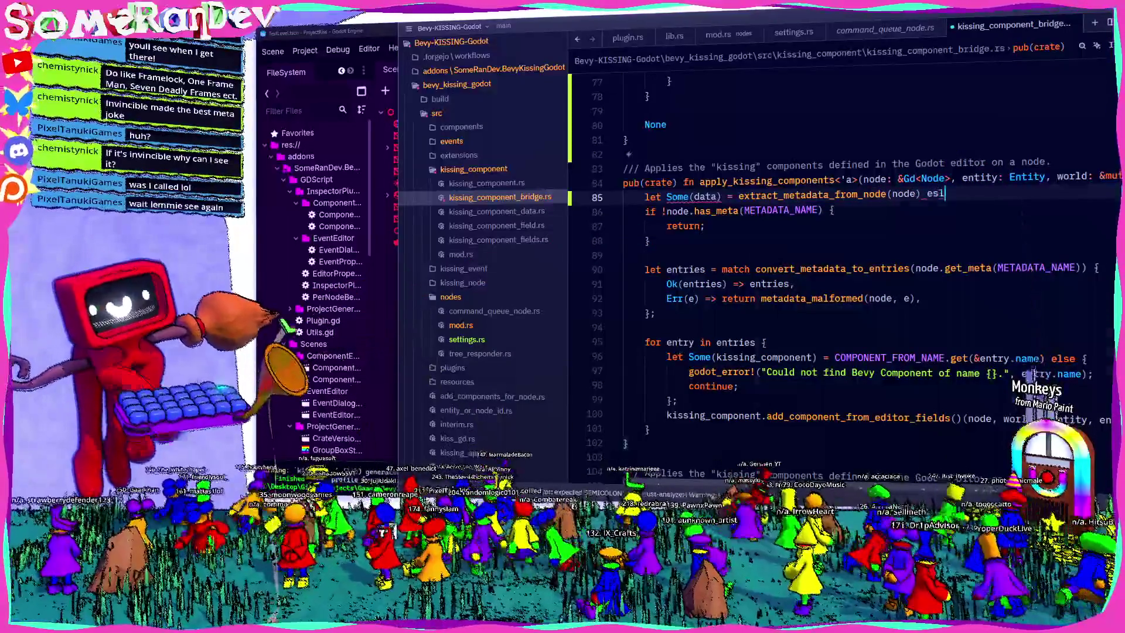
{"action": "key", "text": "ctrl+BackSpace"}
{"action": "key", "text": "Down"}
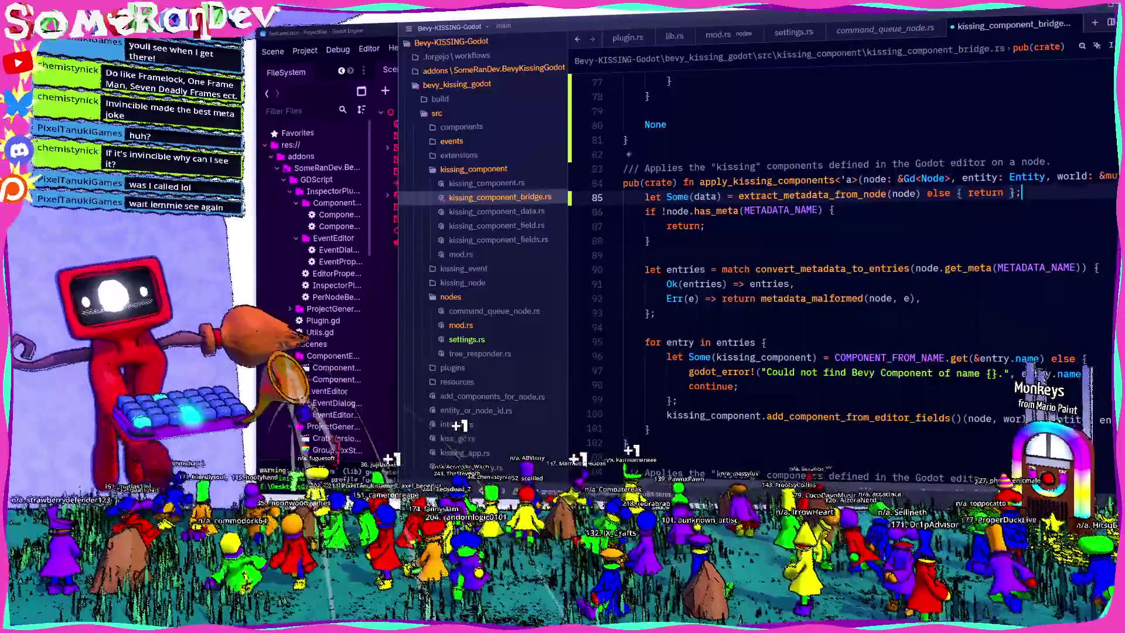
{"action": "key", "text": "ctrl+shift+k"}
{"action": "key", "text": "Down"}
{"action": "key", "text": "End"}
{"action": "type", "text": ";"}
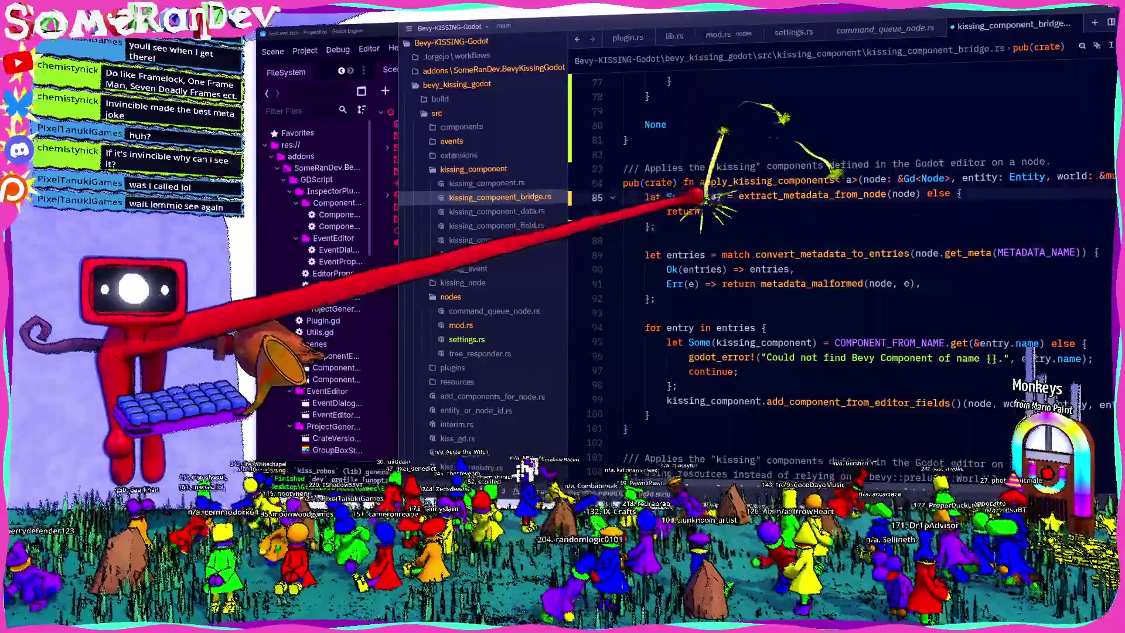
{"action": "left_click_drag", "start_coordinate": [917, 253], "coordinate": [1081, 253]}
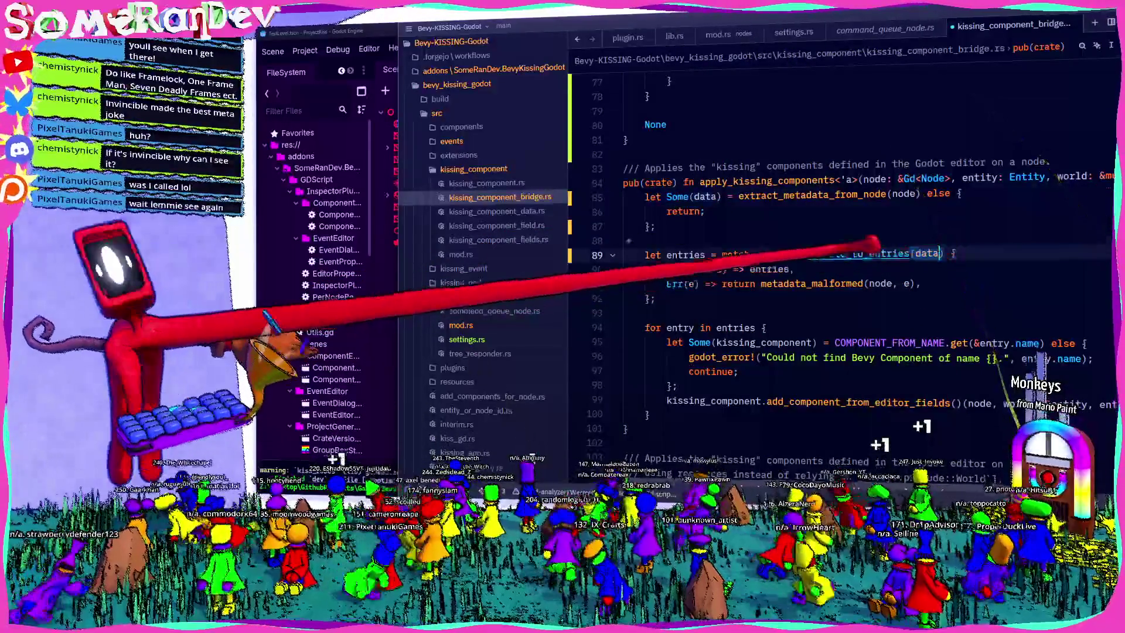
{"action": "type", "text": "data"}
{"action": "scroll", "coordinate": [657, 227], "scroll_direction": "down", "scroll_amount": 7}
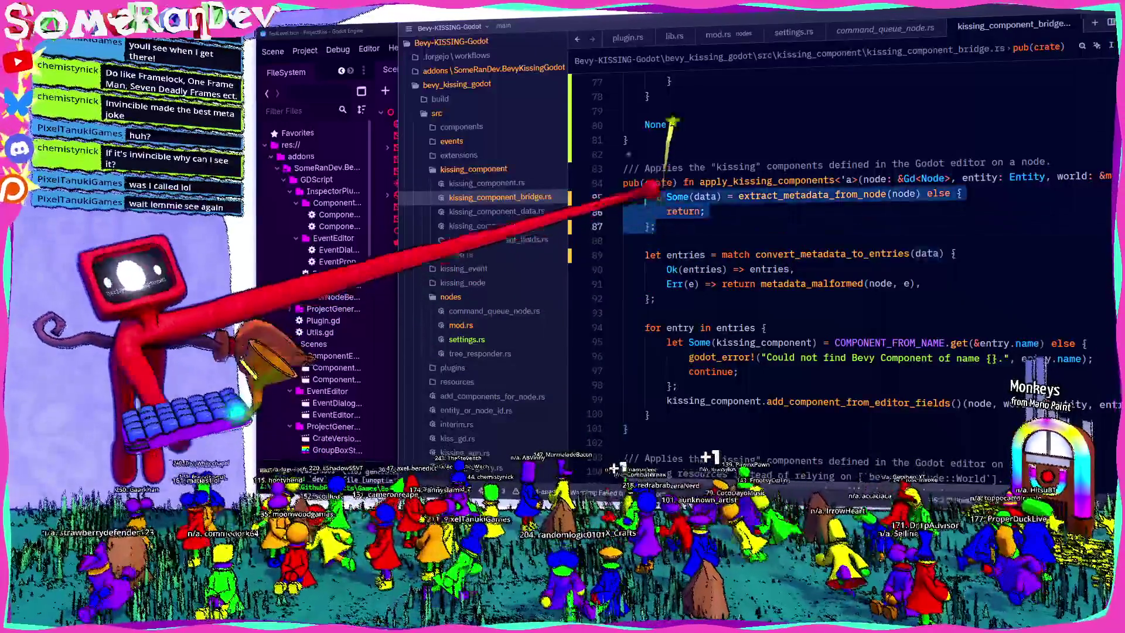
Use the same let-else extraction in apply_kissing_components_without_world and pass data.
{"action": "left_click", "coordinate": [662, 310]}
{"action": "key", "text": "ctrl+v"}
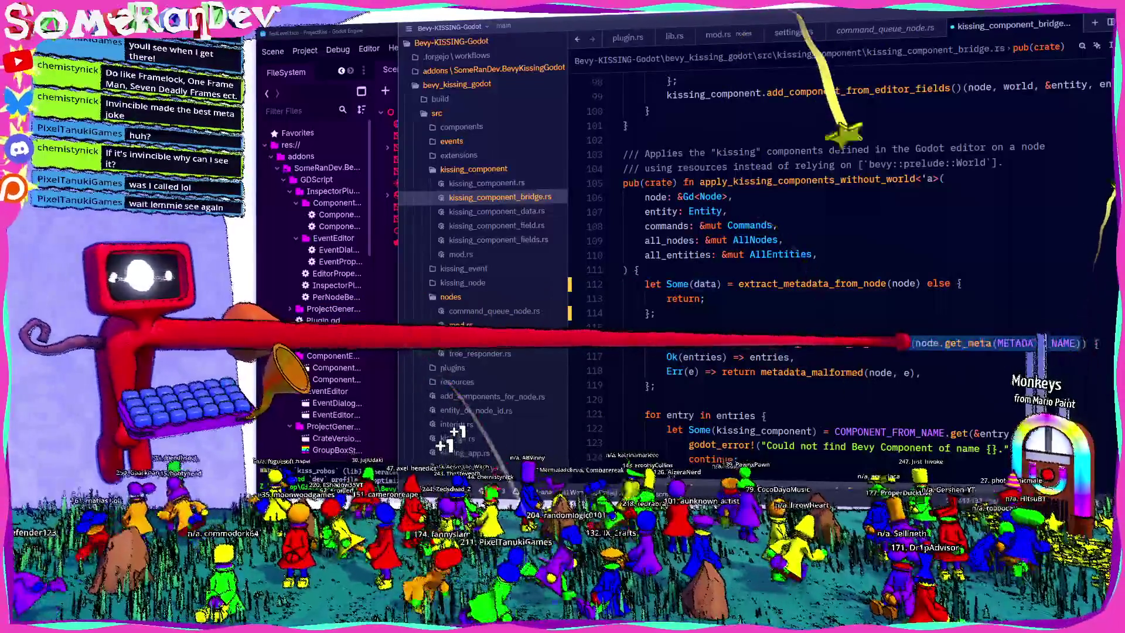
{"action": "mouse_move", "coordinate": [644, 283]}
{"action": "left_mouse_down"}
{"action": "mouse_move", "coordinate": [656, 313]}
{"action": "mouse_move", "coordinate": [644, 269]}
{"action": "left_mouse_up"}
{"action": "scroll", "coordinate": [644, 286], "scroll_direction": "down", "scroll_amount": 10}
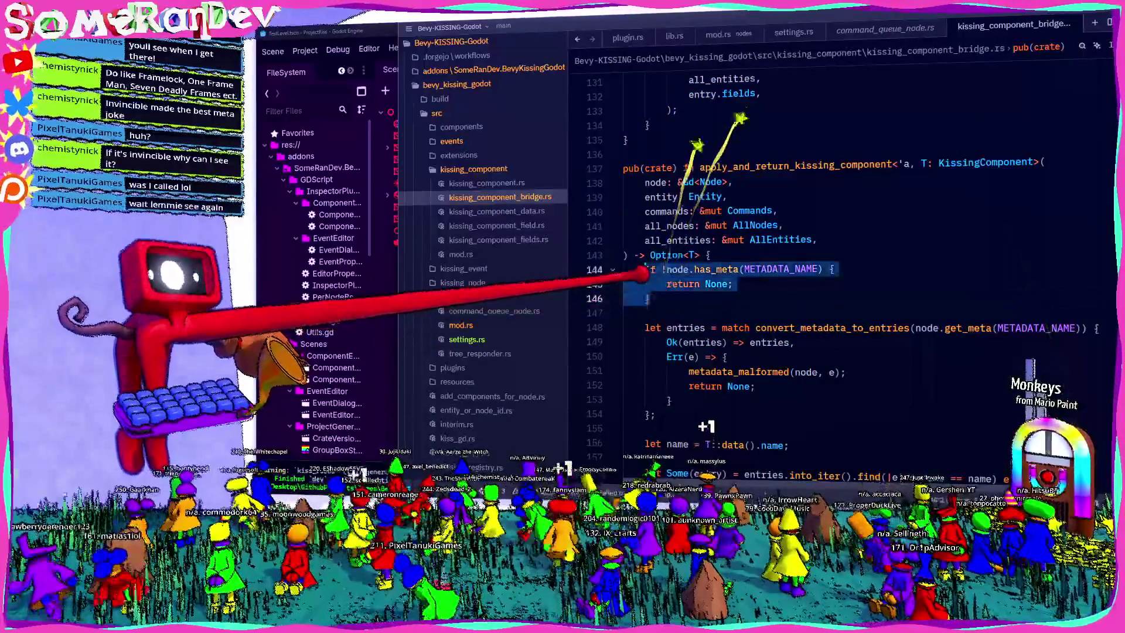
{"action": "key", "text": "ctrl+v"}
{"action": "double_click", "coordinate": [706, 269]}
{"action": "left_click_drag", "start_coordinate": [1082, 328], "coordinate": [915, 328]}
{"action": "left_click_drag", "start_coordinate": [662, 297], "coordinate": [644, 269]}
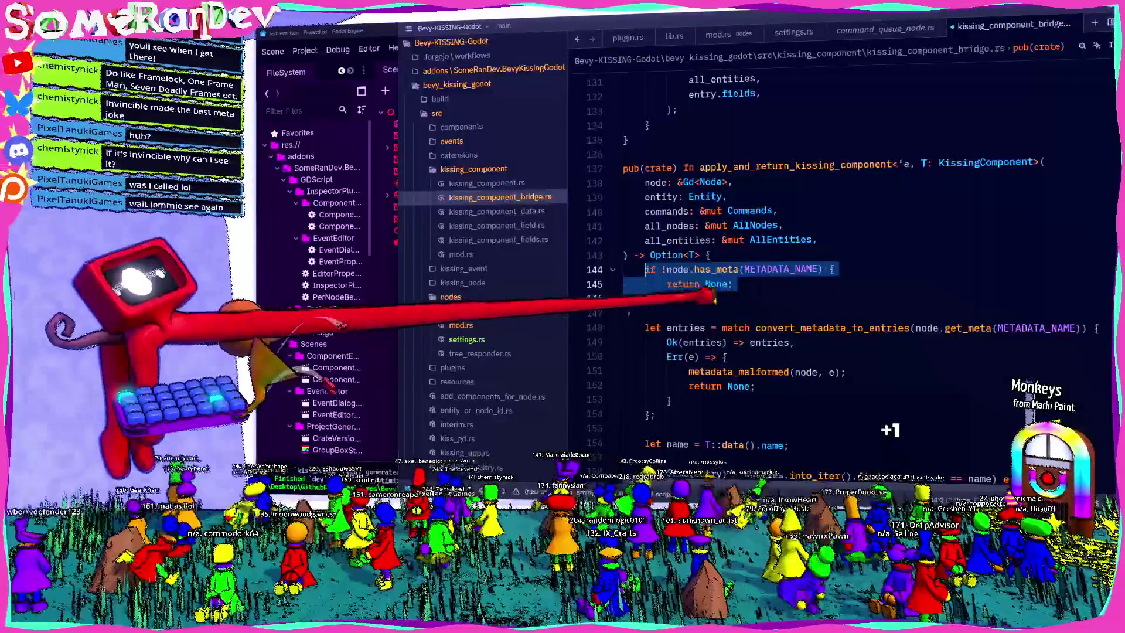
{"action": "type", "text": "data"}
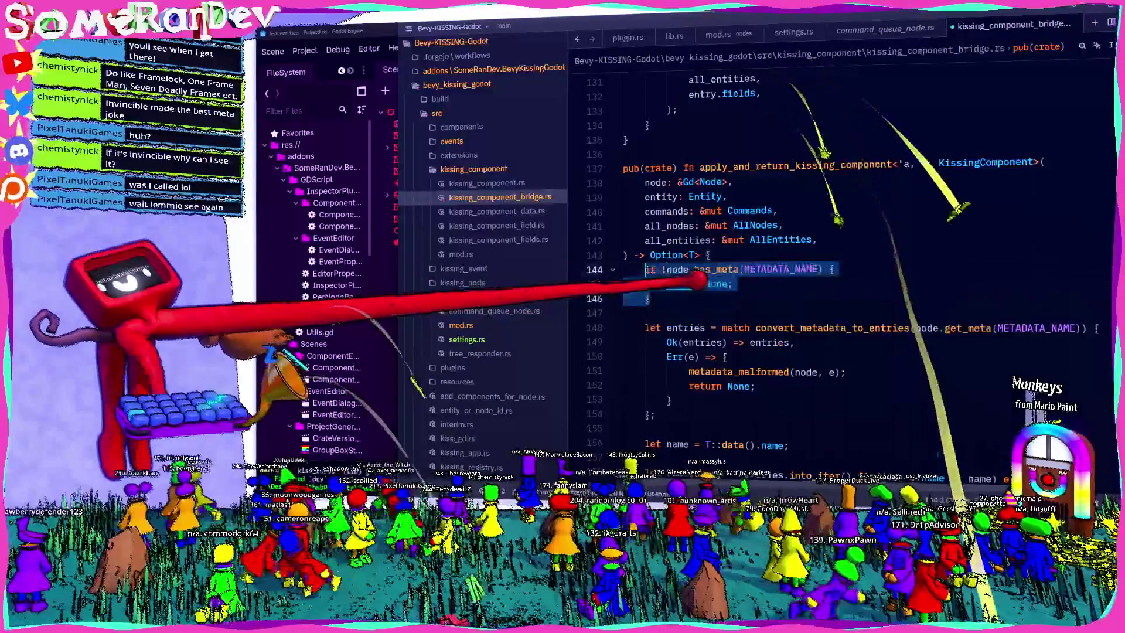
Replace the has_meta block in apply_and_return_kissing_component with let-else returning None, passing data.
{"action": "scroll", "coordinate": [732, 292], "scroll_direction": "up", "scroll_amount": 10}
{"action": "left_click", "coordinate": [661, 356]}
{"action": "left_click_drag", "start_coordinate": [662, 356], "coordinate": [650, 326]}
{"action": "key", "text": "ctrl+c"}
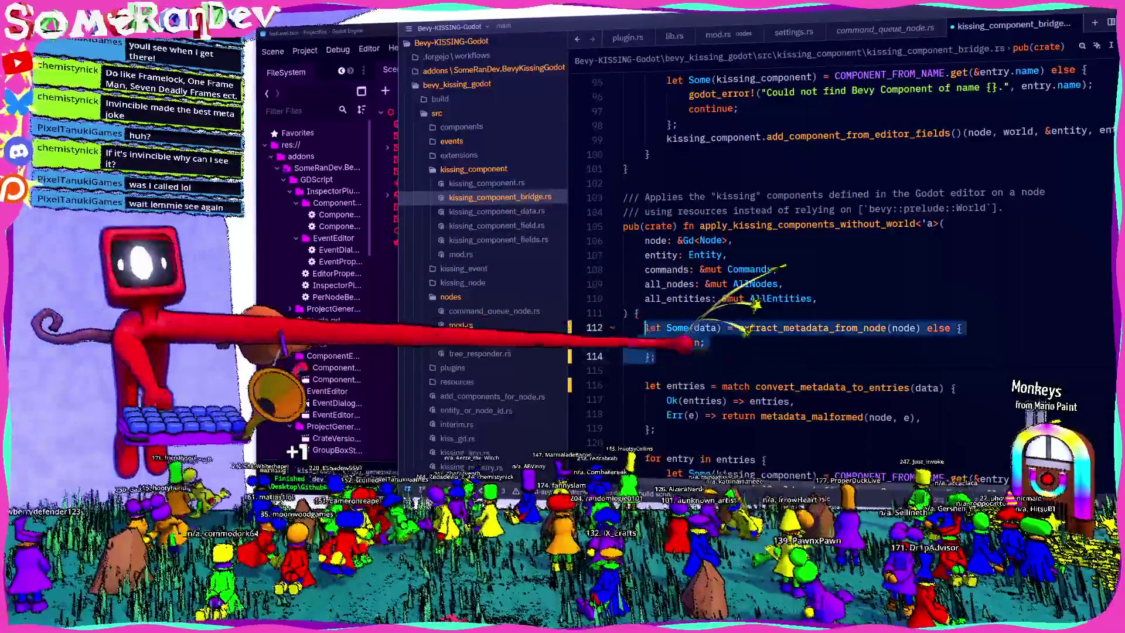
{"action": "scroll", "coordinate": [673, 328], "scroll_direction": "down", "scroll_amount": 10}
{"action": "key", "text": "ctrl+v"}
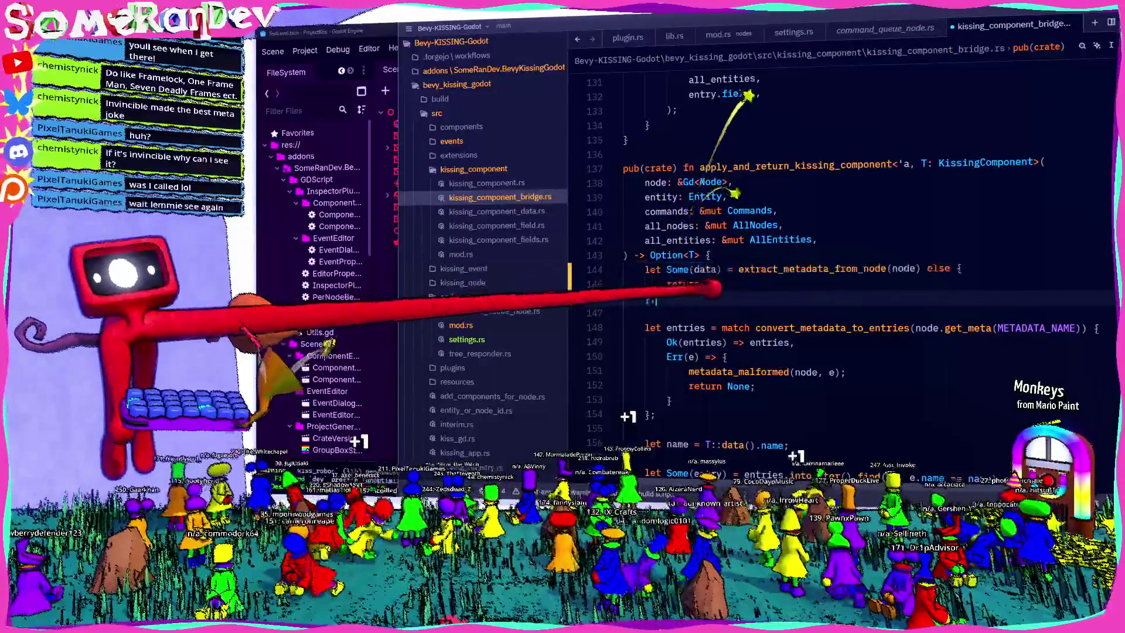
{"action": "type", "text": " None;"}
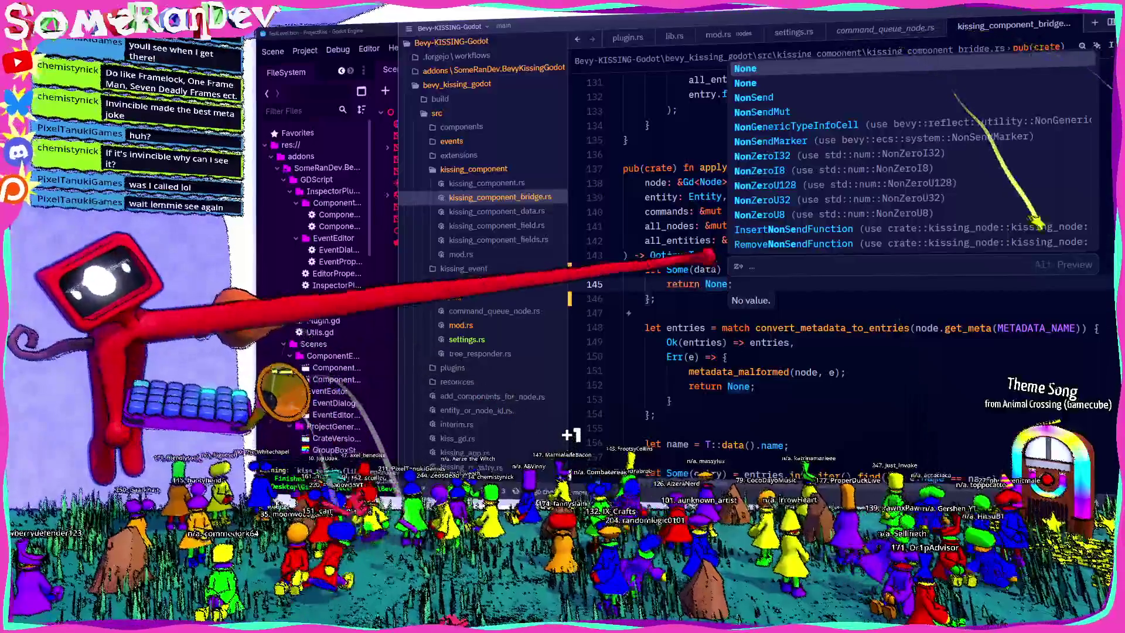
{"action": "key", "text": "Escape"}
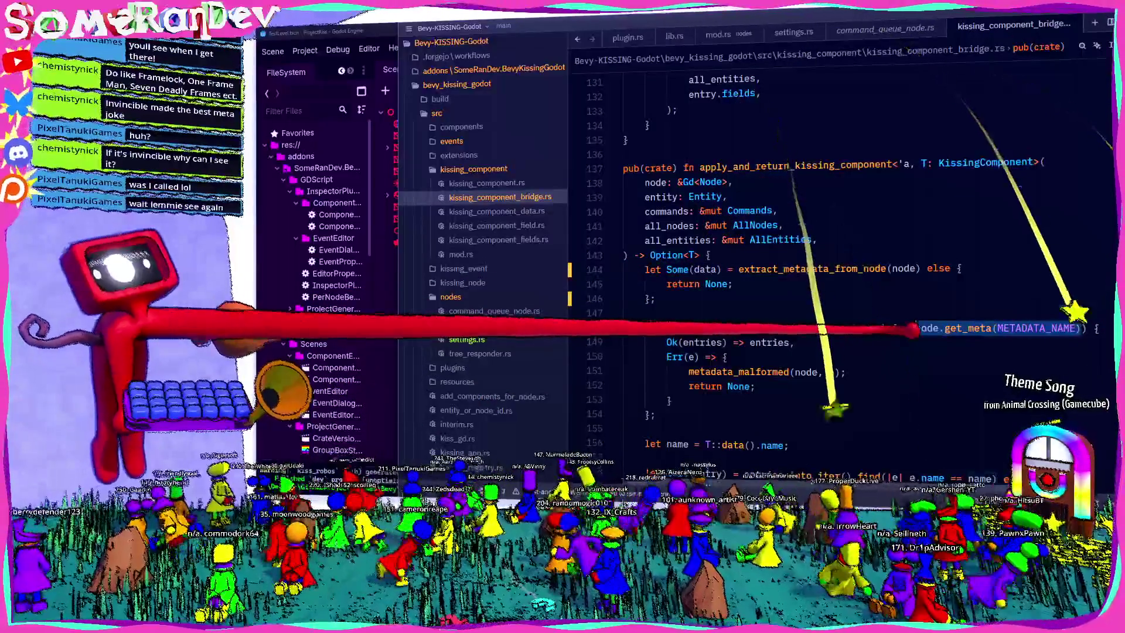
{"action": "type", "text": "data"}
{"action": "scroll", "coordinate": [820, 264], "scroll_direction": "down", "scroll_amount": 5}
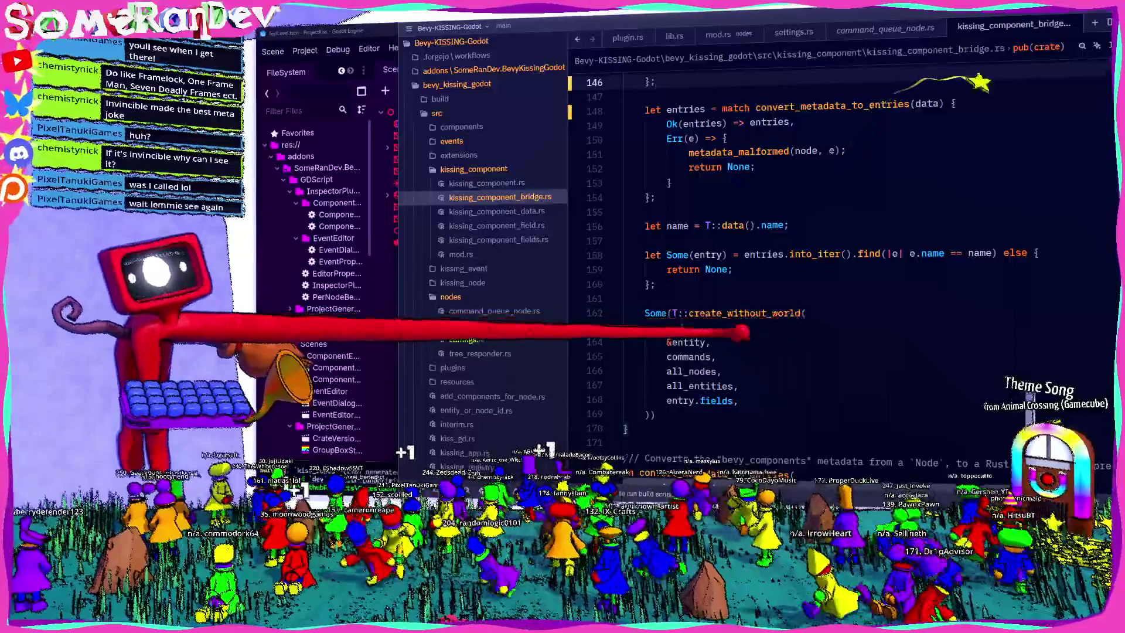
{"action": "scroll", "coordinate": [820, 234], "scroll_direction": "up", "scroll_amount": 3}
Rerun cargo build in the terminal.
{"action": "key", "text": "alt+Tab"}
{"action": "key", "text": "Up"}
{"action": "key", "text": "Return"}
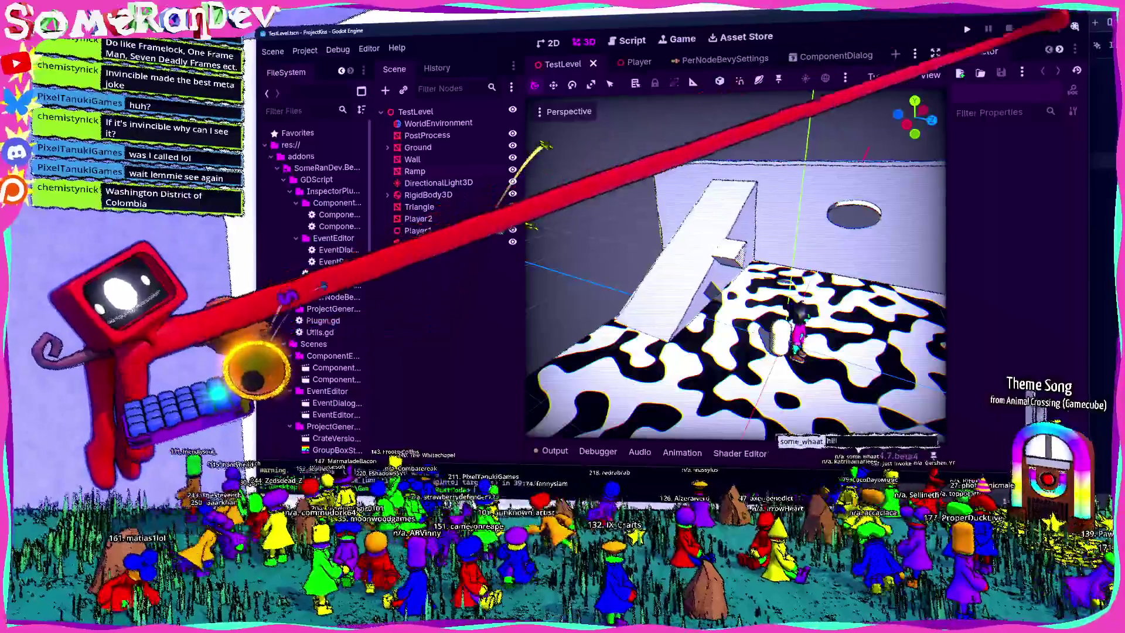
{"action": "key", "text": "F5"}
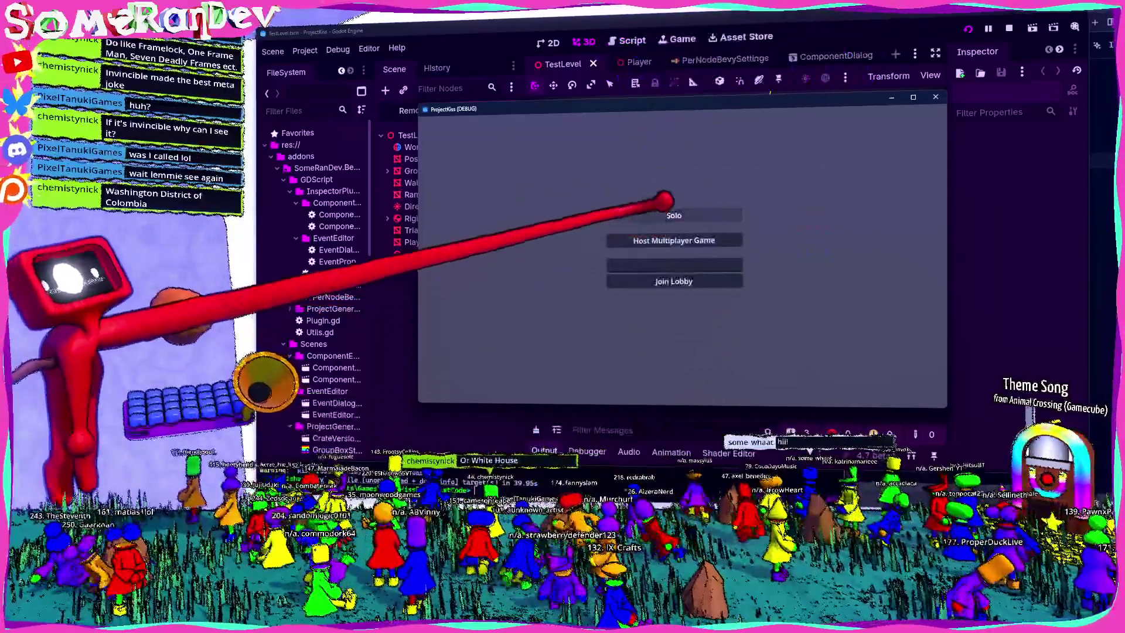
{"action": "left_click", "coordinate": [668, 213]}
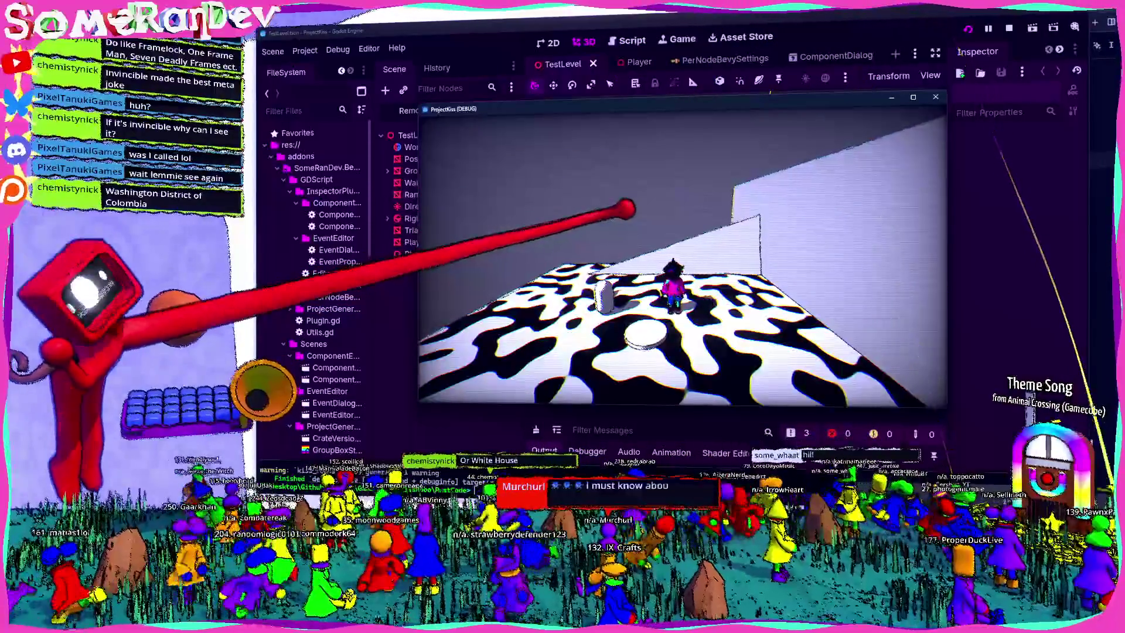
{"action": "key", "text": "super+Up"}
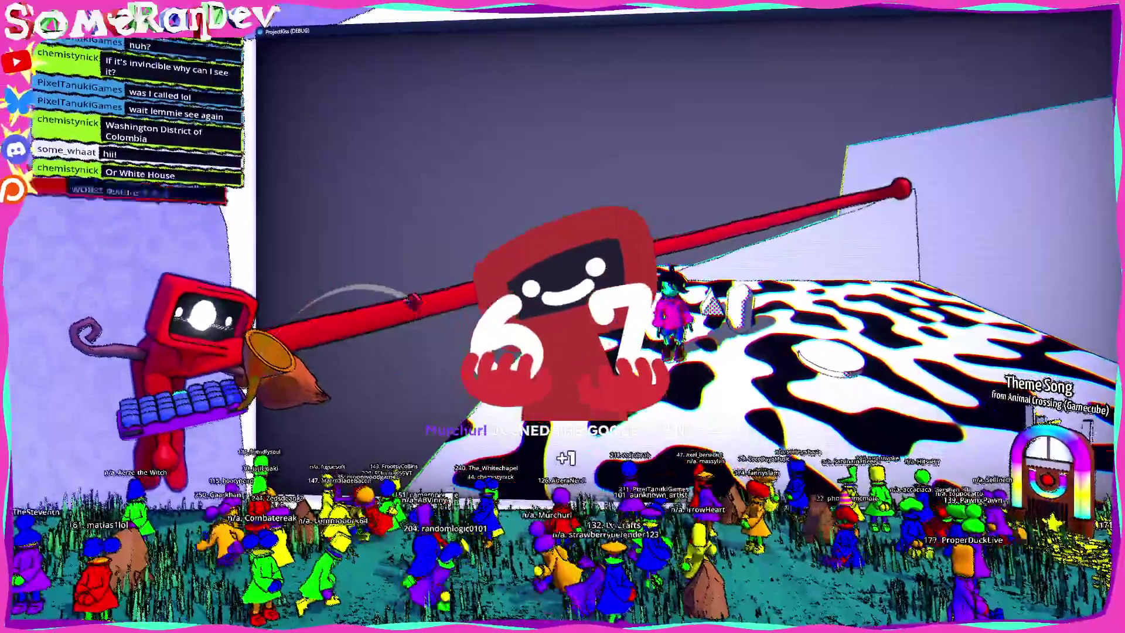
{"action": "key", "text": "F11"}
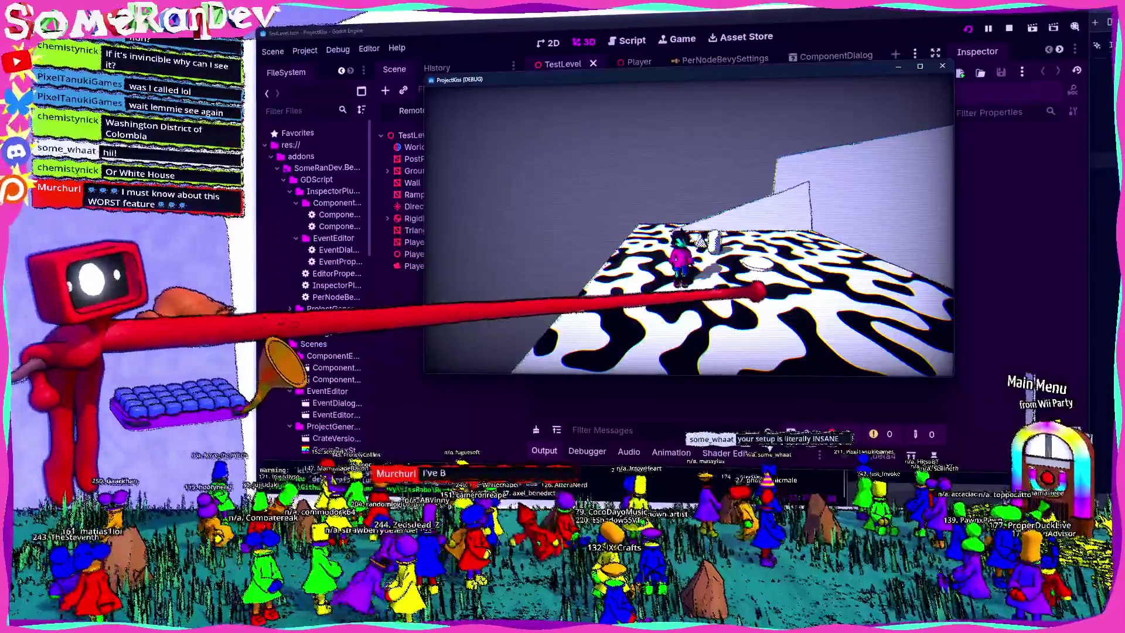
{"action": "left_click", "coordinate": [919, 66]}
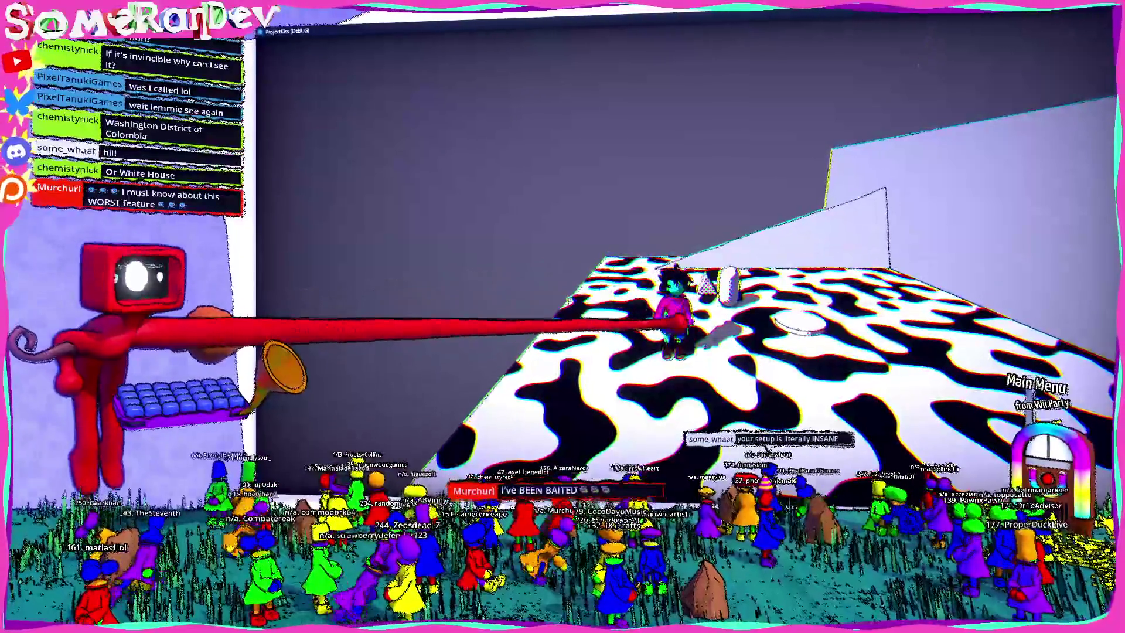
{"action": "key", "text": "w"}
{"action": "key", "text": "space"}
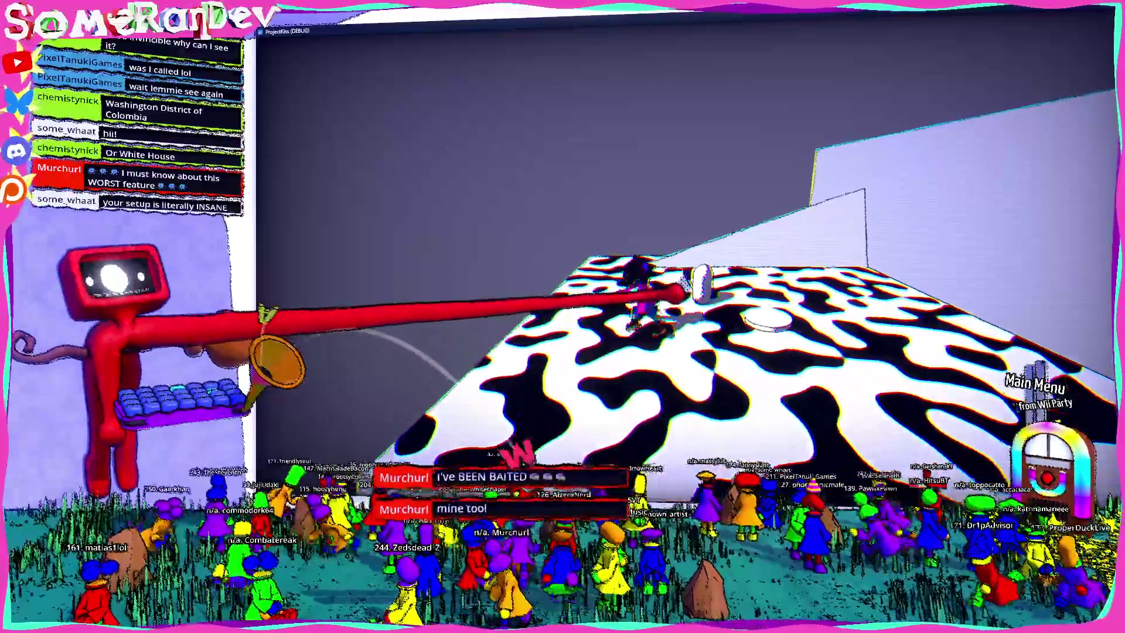
{"action": "key", "text": "s"}
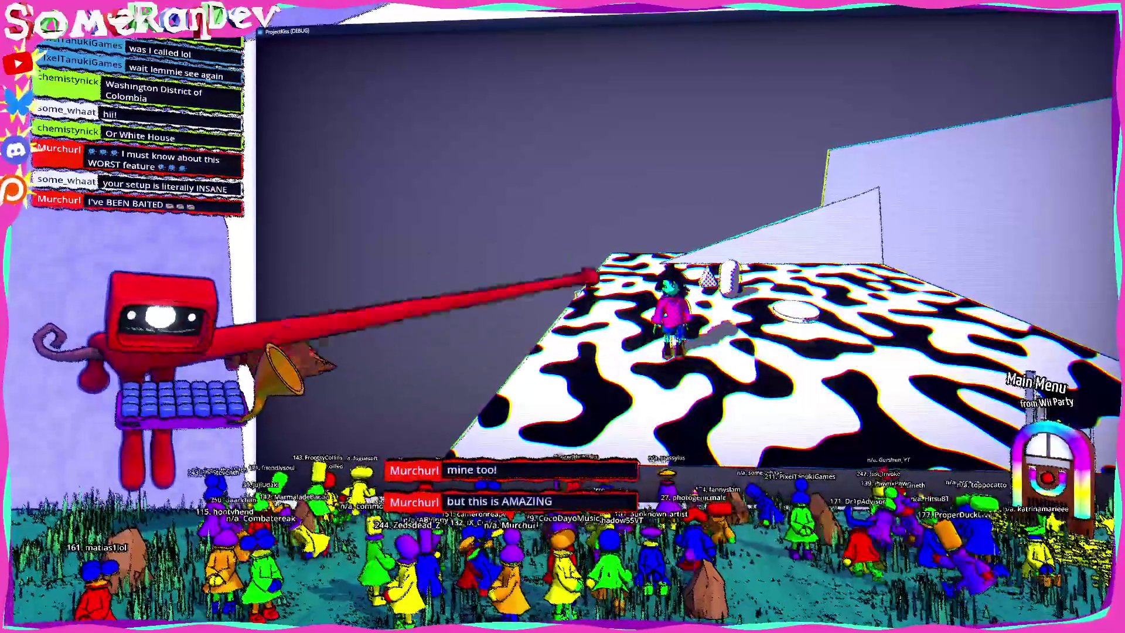
{"action": "key", "text": "F8"}
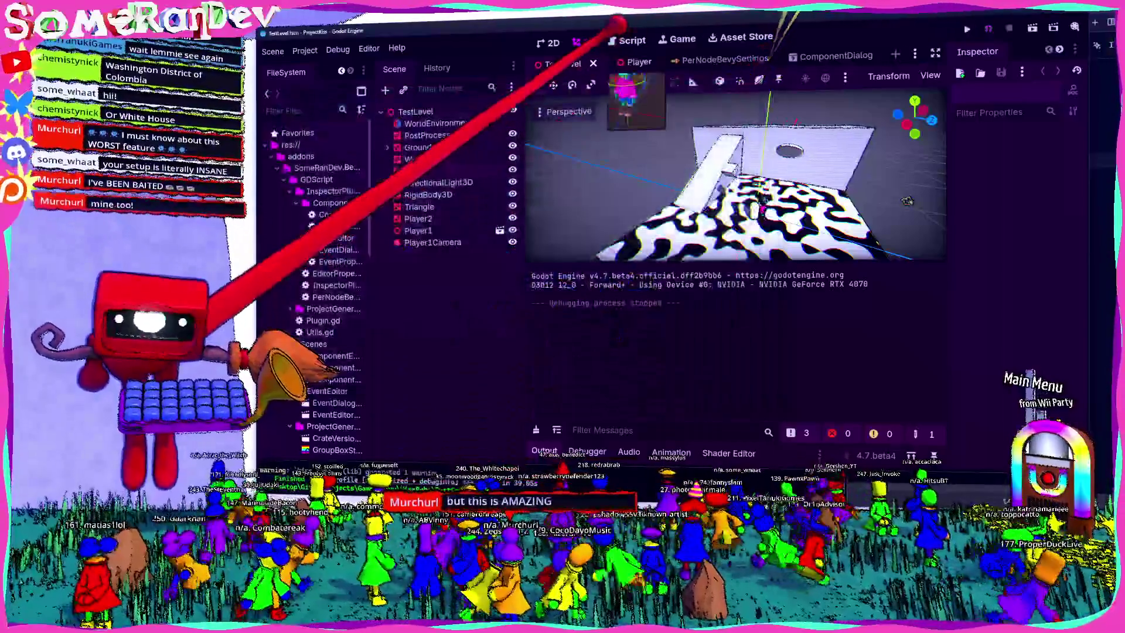
Open the Player scene and inspect the Shirt mesh node's properties and Bevy settings.
{"action": "left_click", "coordinate": [637, 62]}
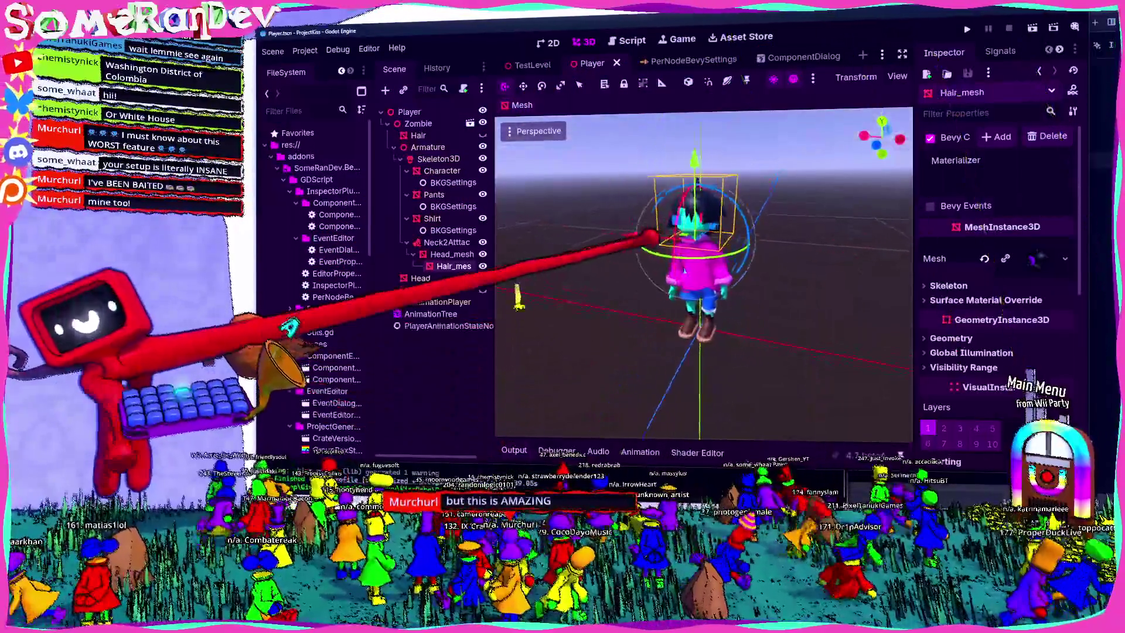
{"action": "double_click", "coordinate": [432, 218]}
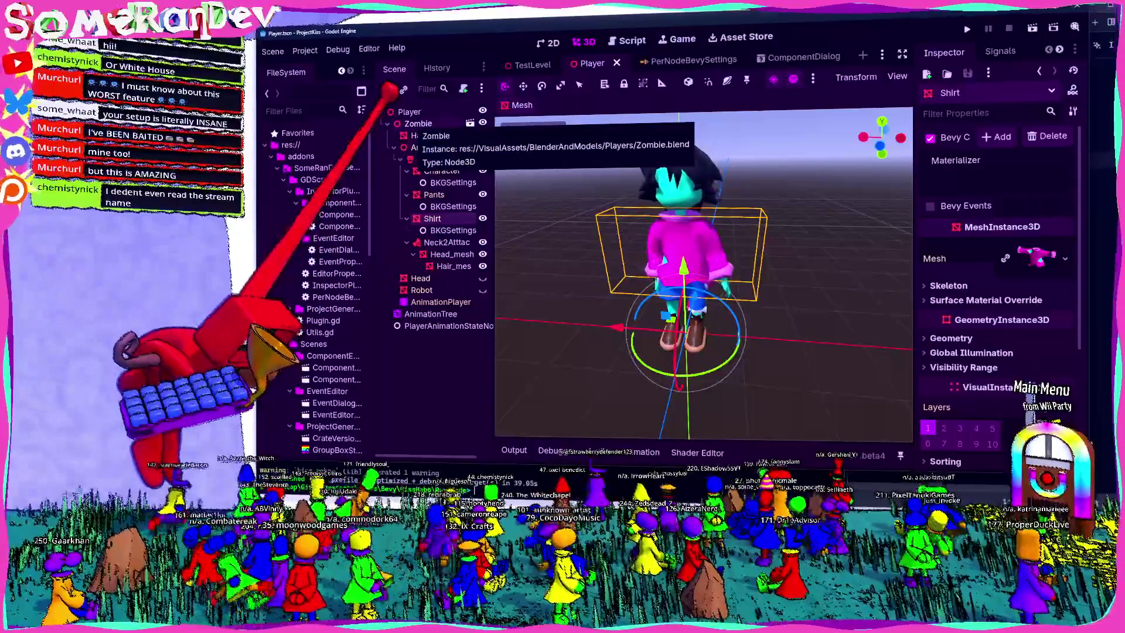
{"action": "key", "text": "alt+Tab"}
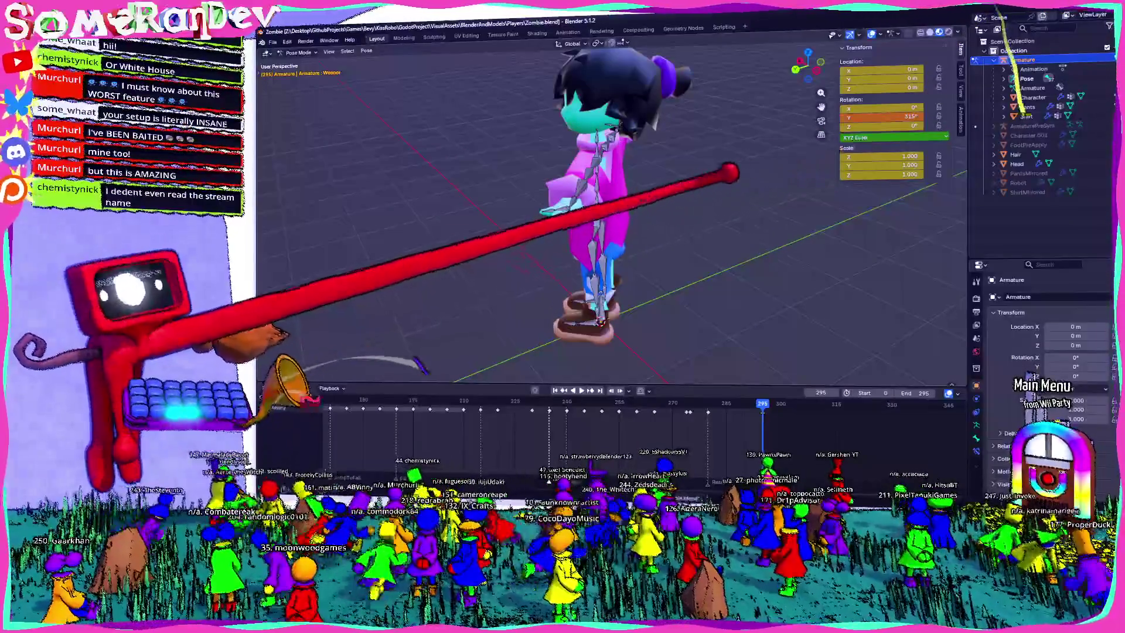
{"action": "key", "text": "alt+Tab"}
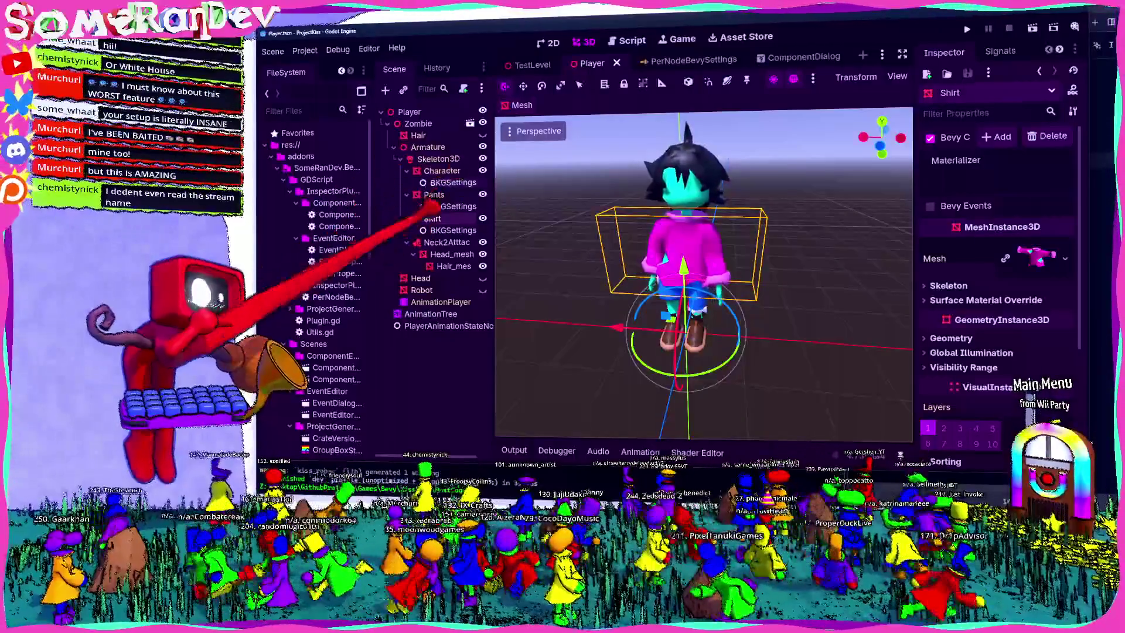
Add a new material to the Character mesh's override slot 0, undo it, and widen the docks.
{"action": "left_click", "coordinate": [433, 195]}
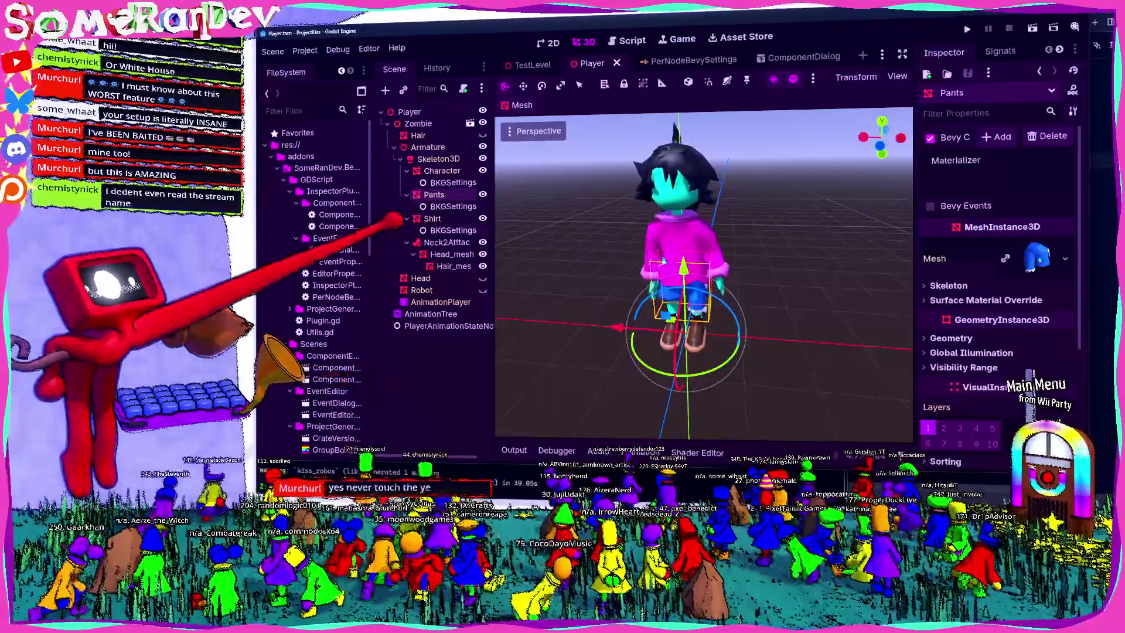
{"action": "left_click", "coordinate": [436, 171]}
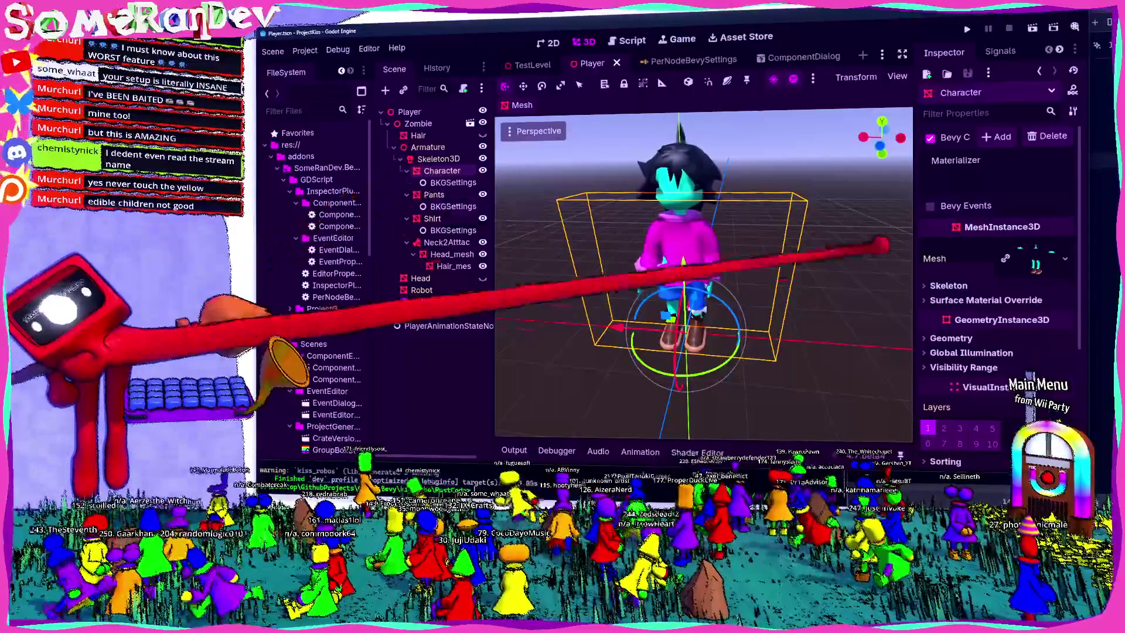
{"action": "left_click", "coordinate": [1023, 301]}
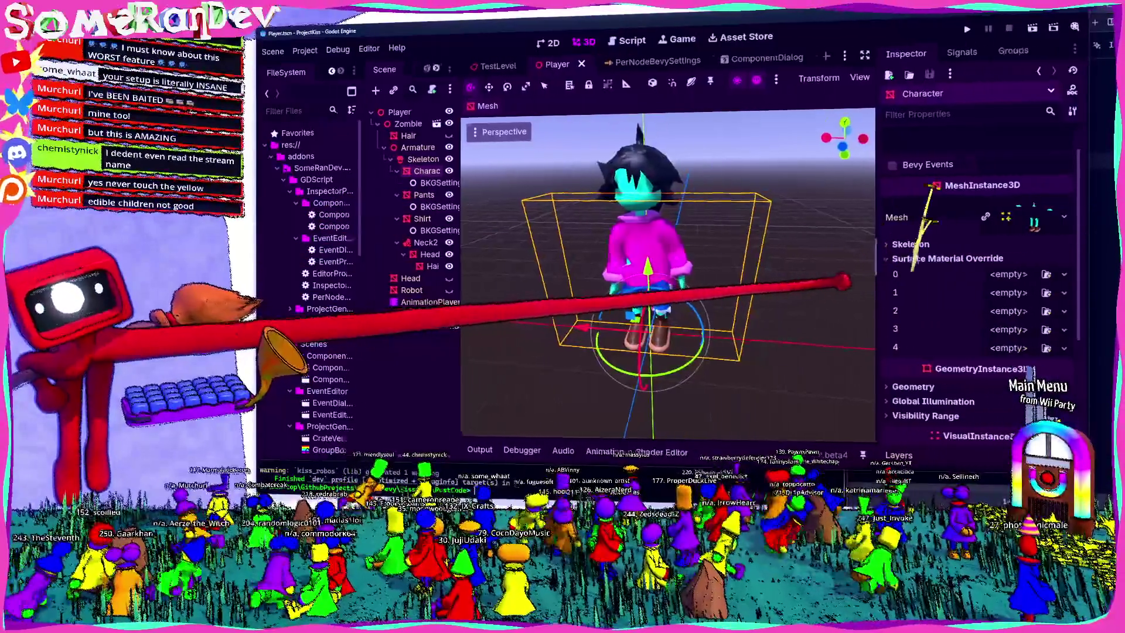
{"action": "left_click", "coordinate": [1063, 274]}
{"action": "left_click", "coordinate": [1003, 309]}
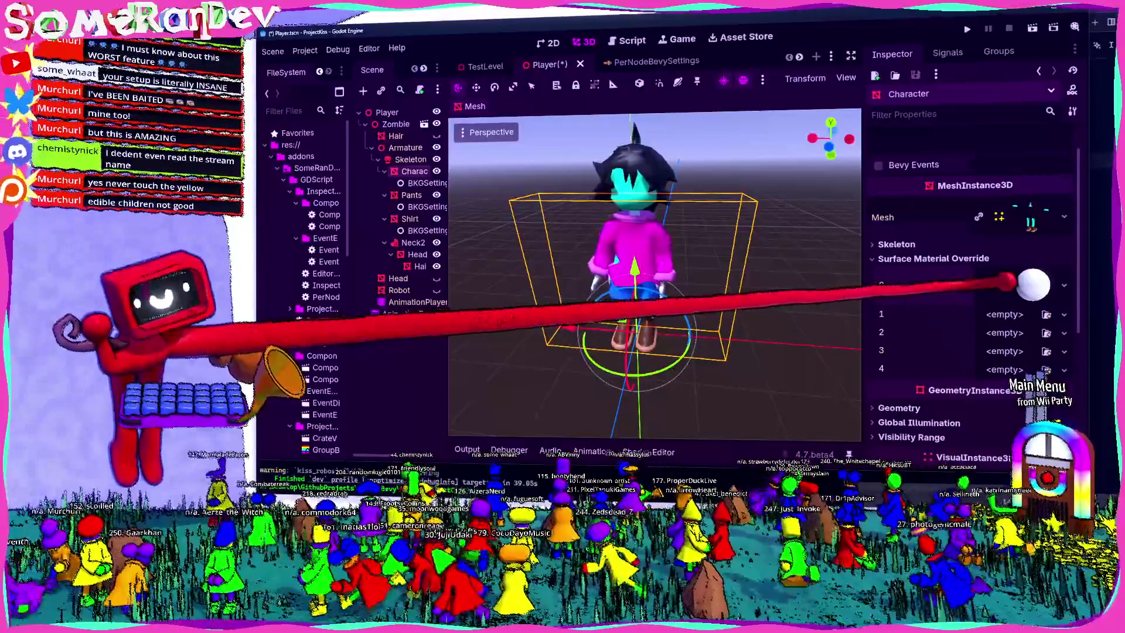
{"action": "key", "text": "ctrl+z"}
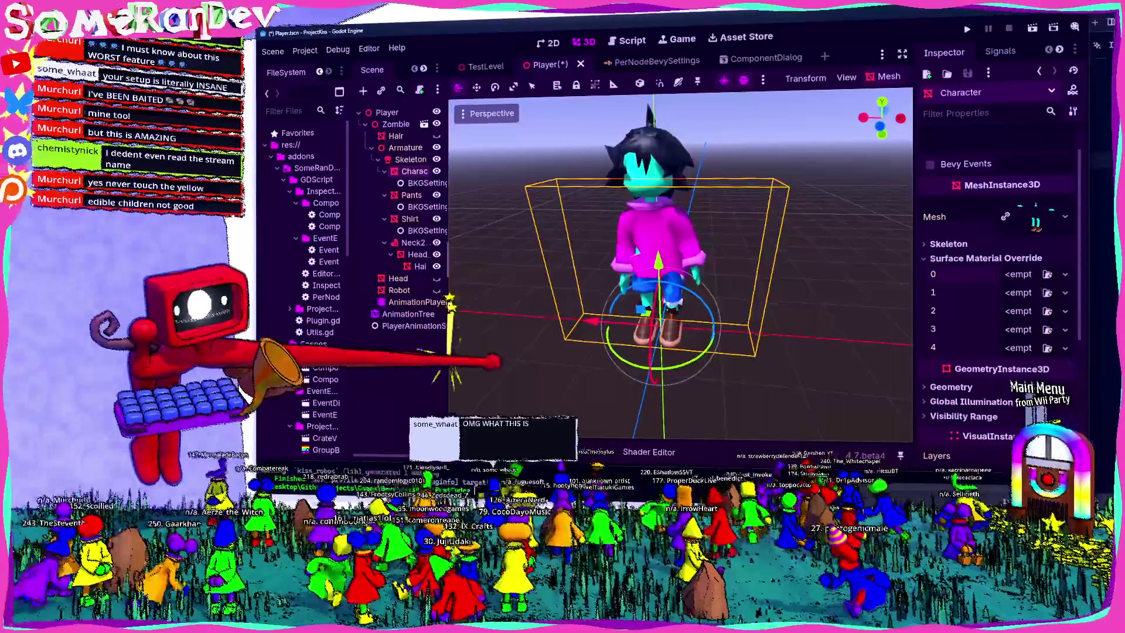
{"action": "left_click_drag", "start_coordinate": [449, 246], "coordinate": [496, 246]}
{"action": "left_click_drag", "start_coordinate": [366, 246], "coordinate": [381, 246]}
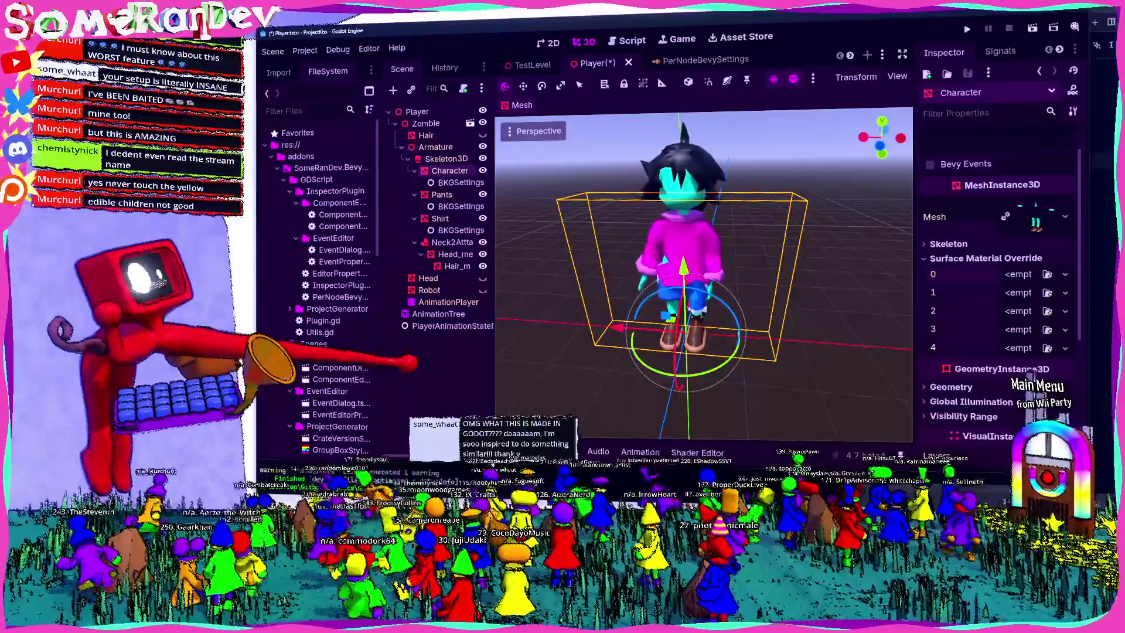
Save the Player scene.
{"action": "key", "text": "ctrl+s"}
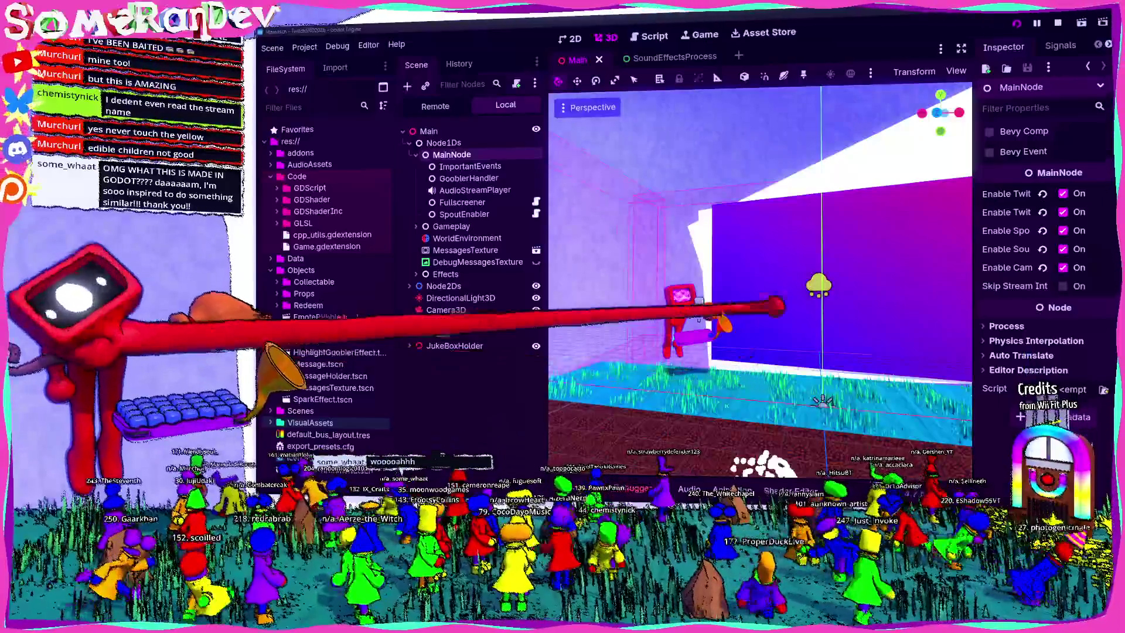
{"action": "scroll", "coordinate": [759, 263], "scroll_direction": "up", "scroll_amount": 3}
{"action": "key", "text": "s"}
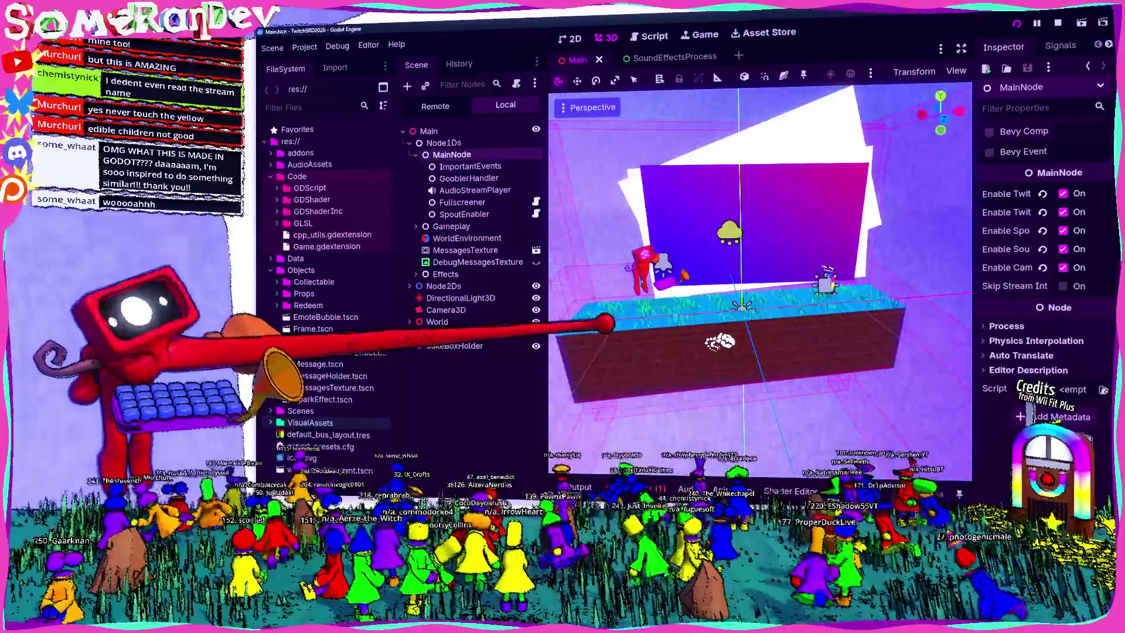
{"action": "left_click_drag", "start_coordinate": [683, 252], "coordinate": [680, 257]}
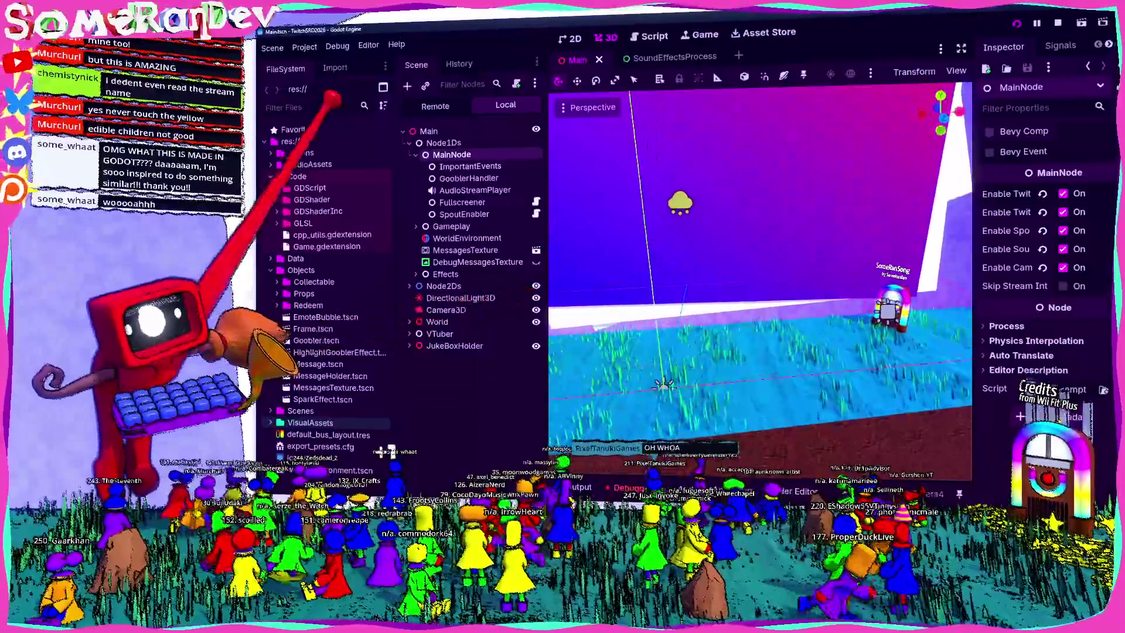
Check the Plugins list in Project Settings, then expand addons/spout-gd in the FileSystem dock.
{"action": "left_click", "coordinate": [305, 46]}
{"action": "left_click", "coordinate": [334, 65]}
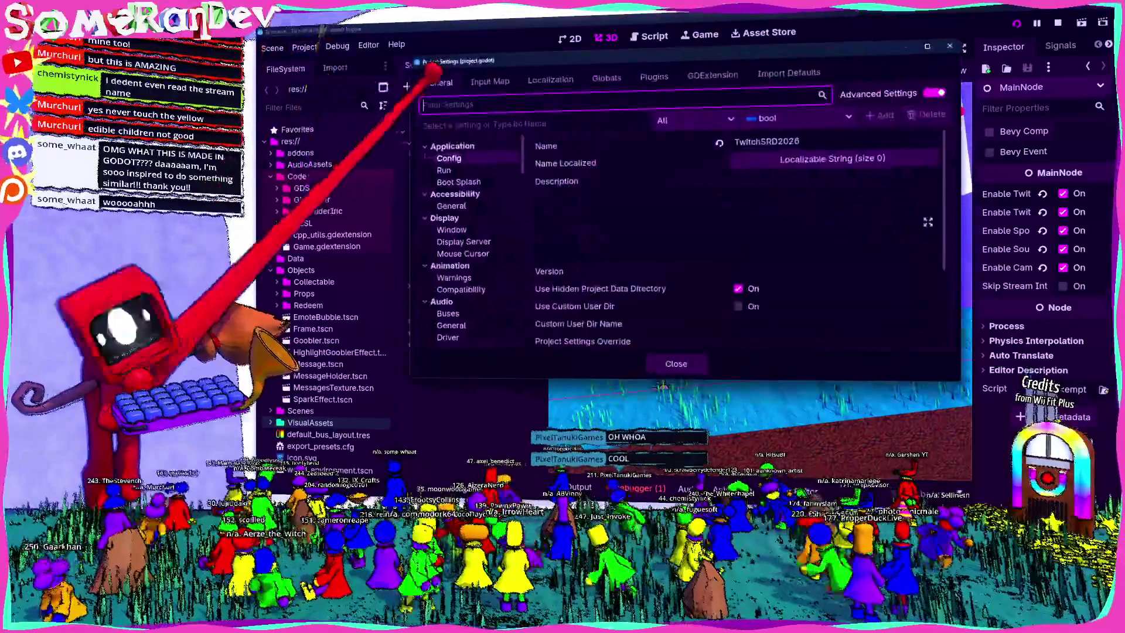
{"action": "left_click", "coordinate": [653, 77]}
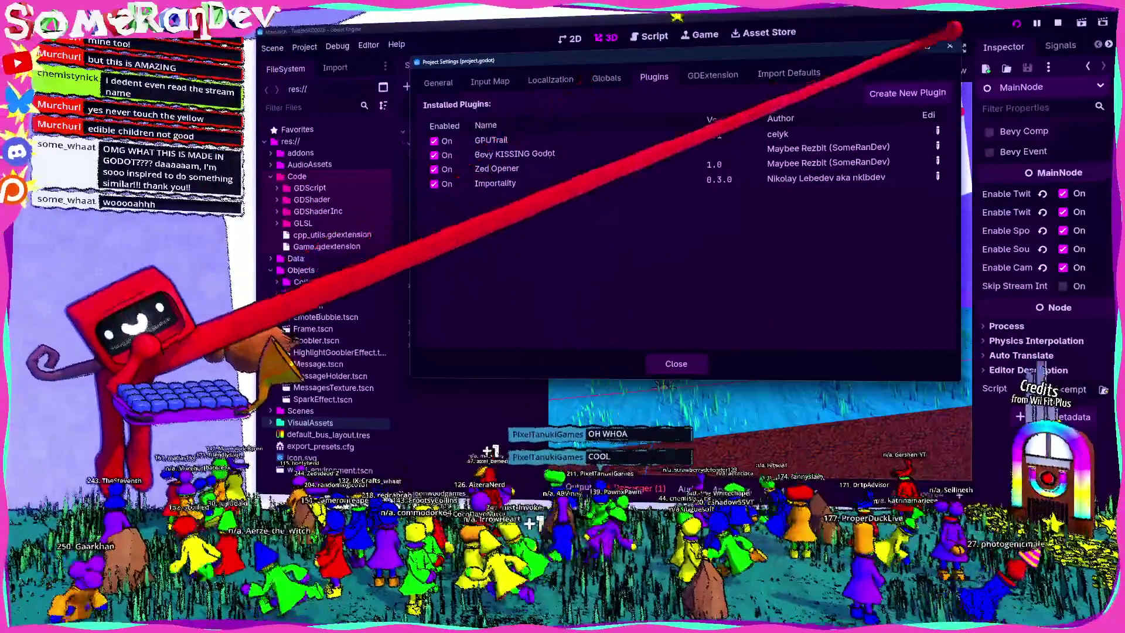
{"action": "key", "text": "Escape"}
{"action": "double_click", "coordinate": [300, 153]}
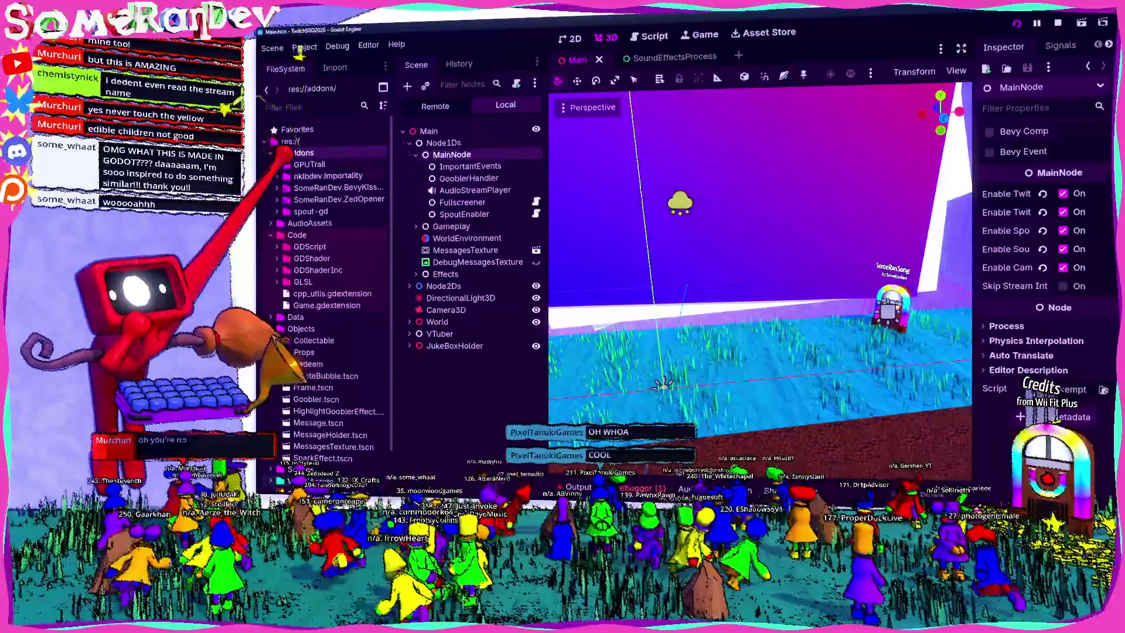
{"action": "double_click", "coordinate": [311, 211]}
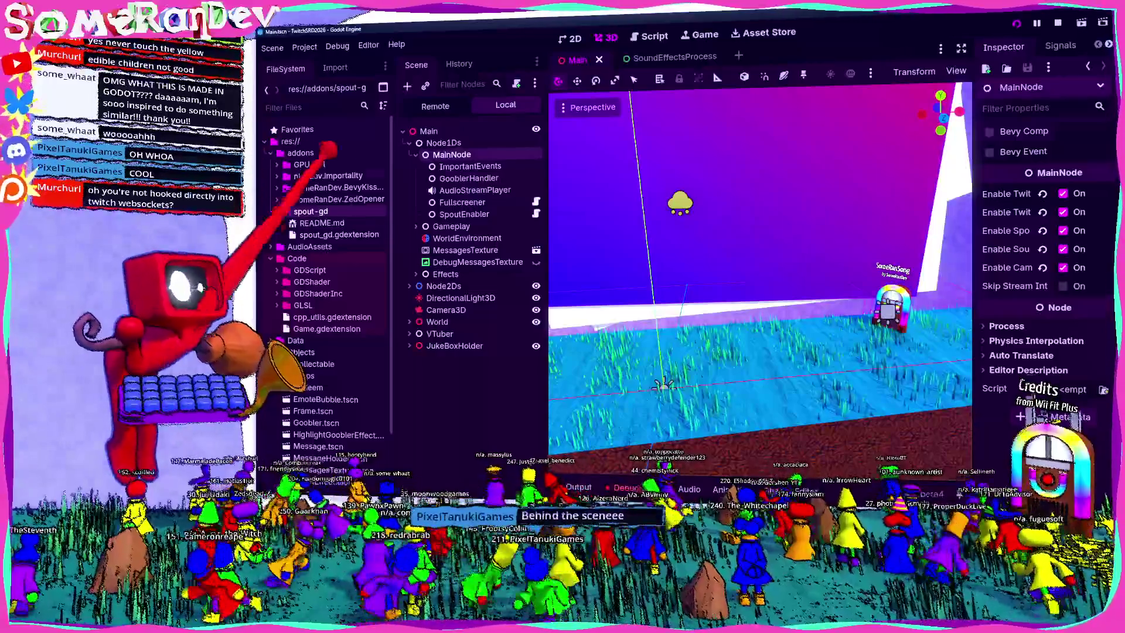
Select the Screen mesh and browse its shader parameter's texture types, including SpoutTexture.
{"action": "left_click", "coordinate": [735, 217]}
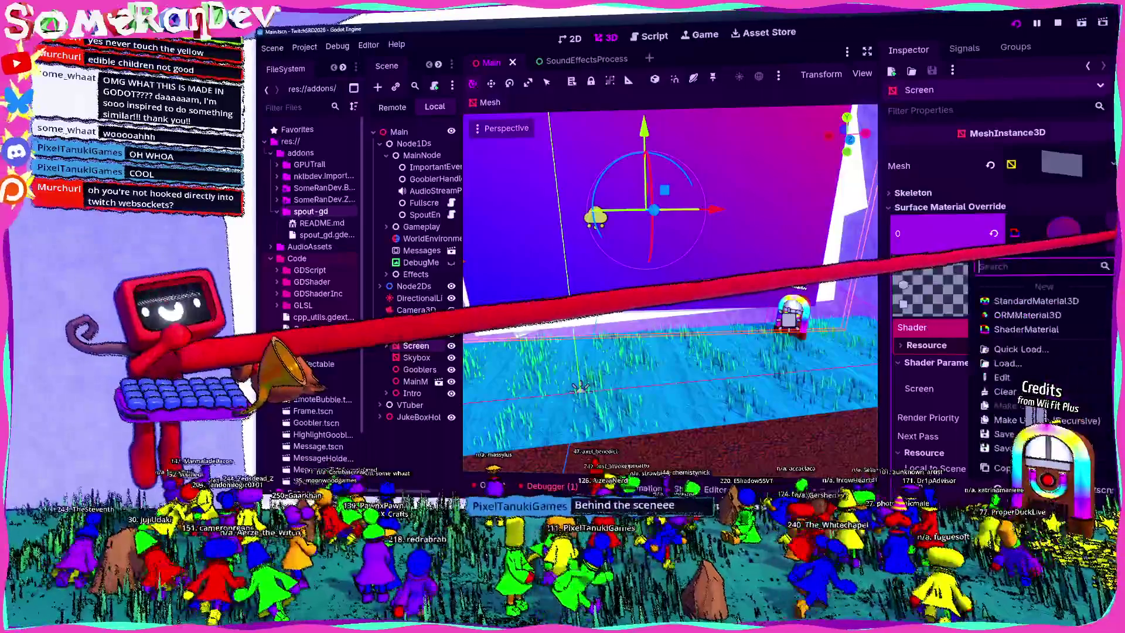
{"action": "scroll", "coordinate": [1002, 264], "scroll_direction": "down", "scroll_amount": 3}
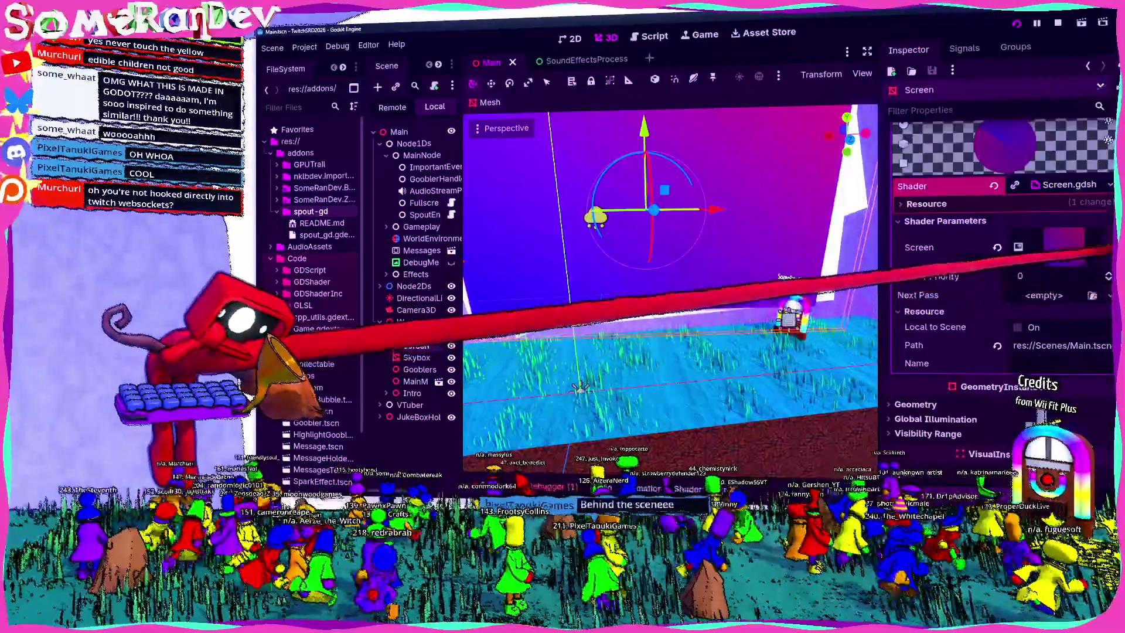
{"action": "left_click", "coordinate": [1109, 247]}
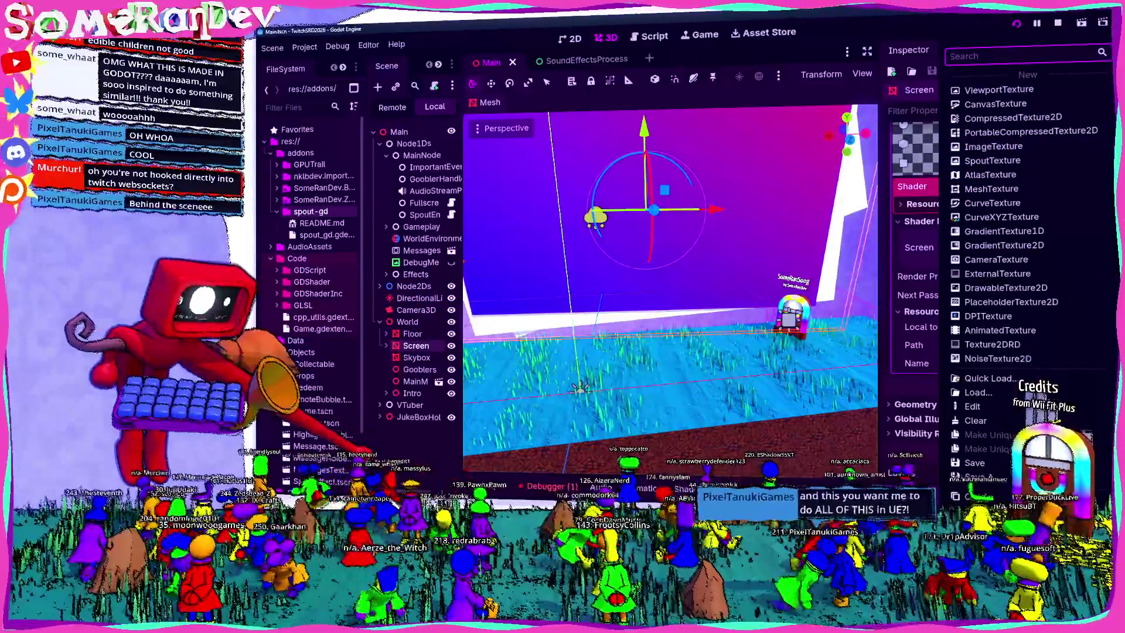
{"action": "left_click", "coordinate": [991, 160]}
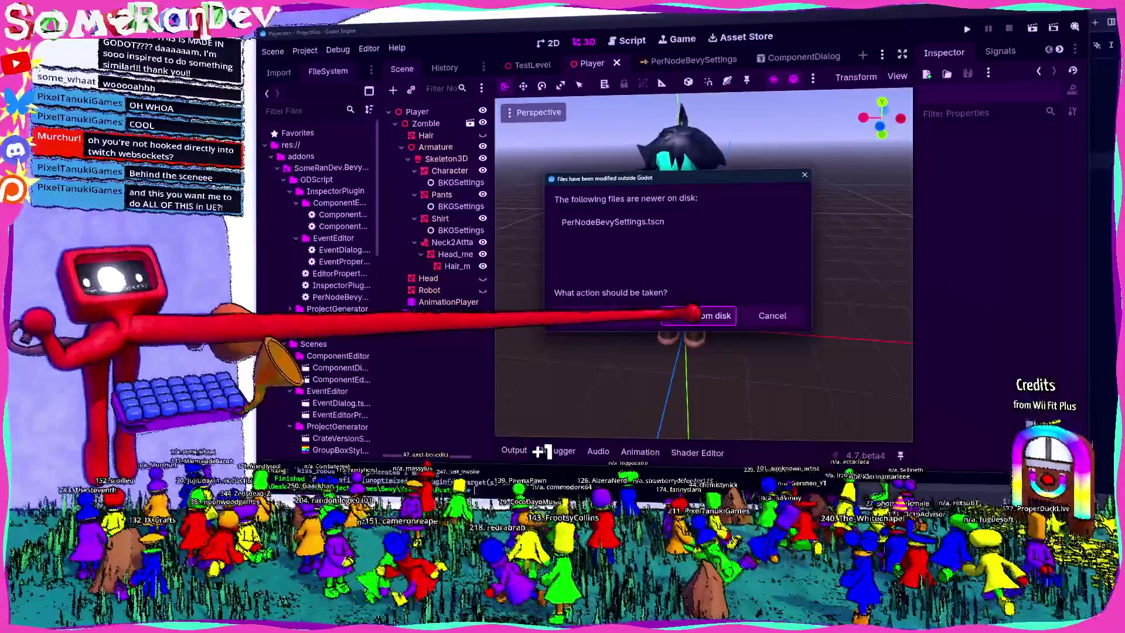
Reload the changed scene files from disk, deselect the Character mesh, and return to Zed.
{"action": "left_click", "coordinate": [700, 315]}
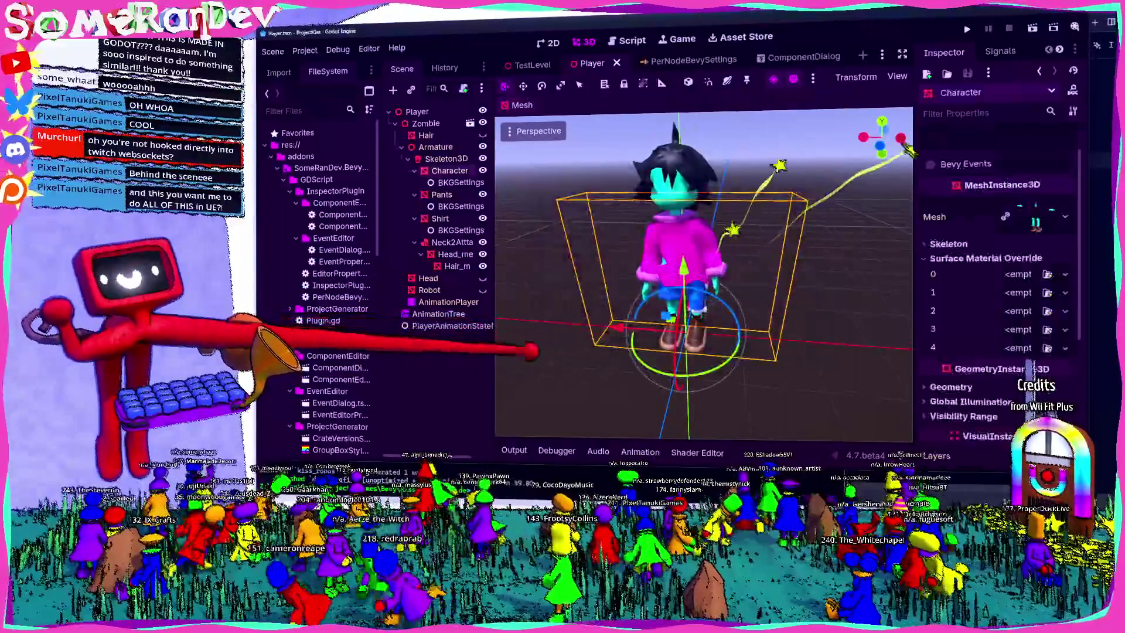
{"action": "left_click", "coordinate": [785, 381]}
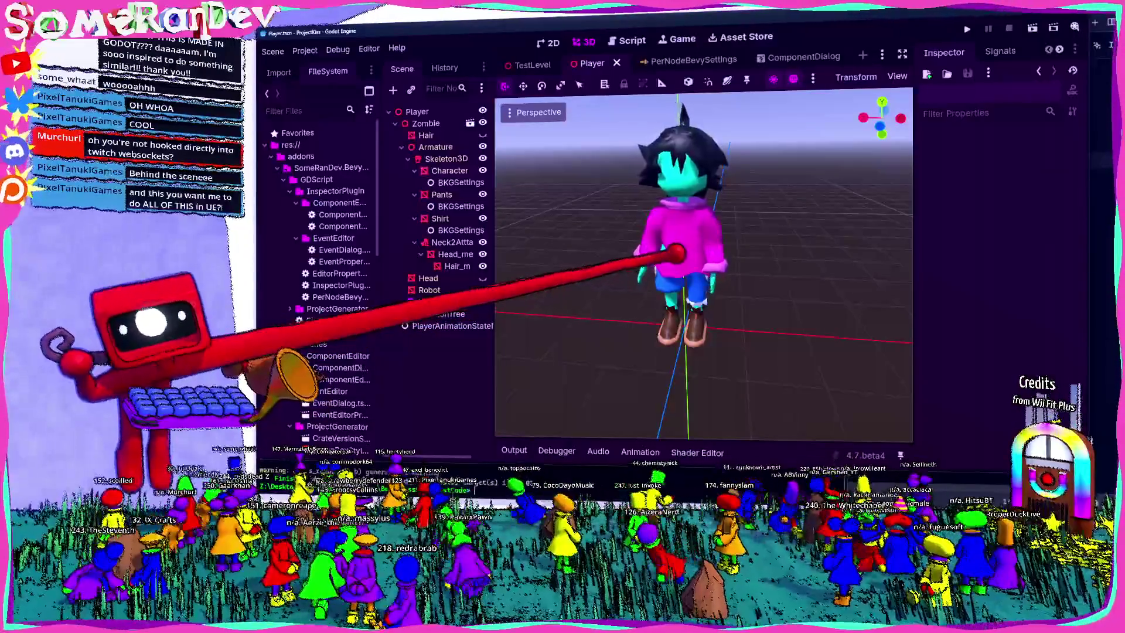
{"action": "key", "text": "alt+Tab"}
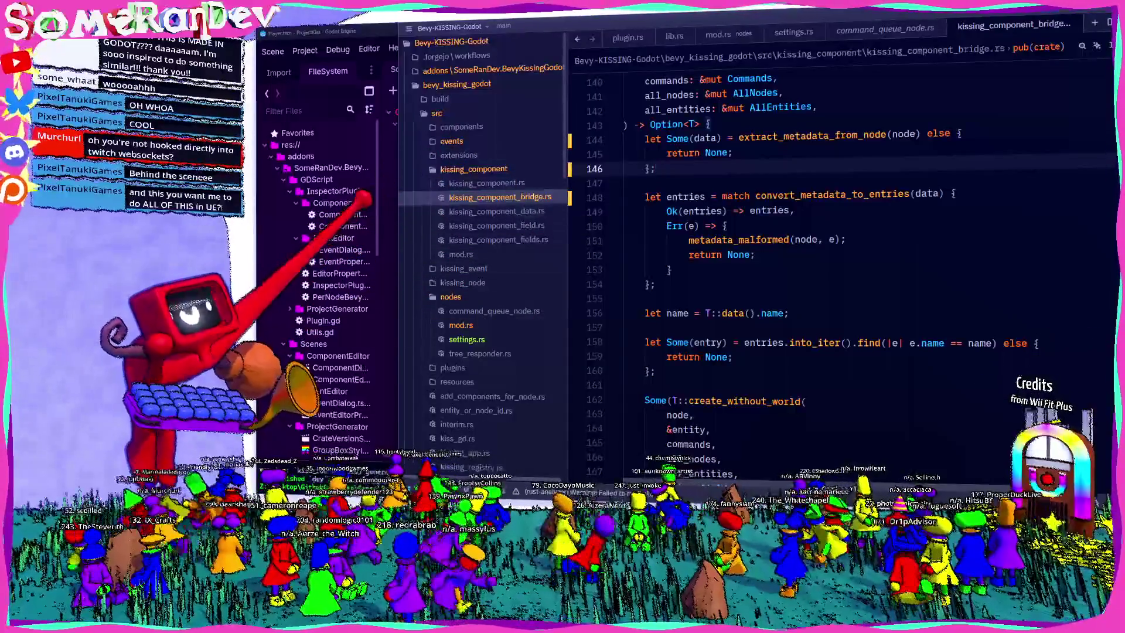
Return from kissing_component_bridge.rs in Zed to the Godot editor with Alt+Tab.
{"action": "key", "text": "alt+Tab"}
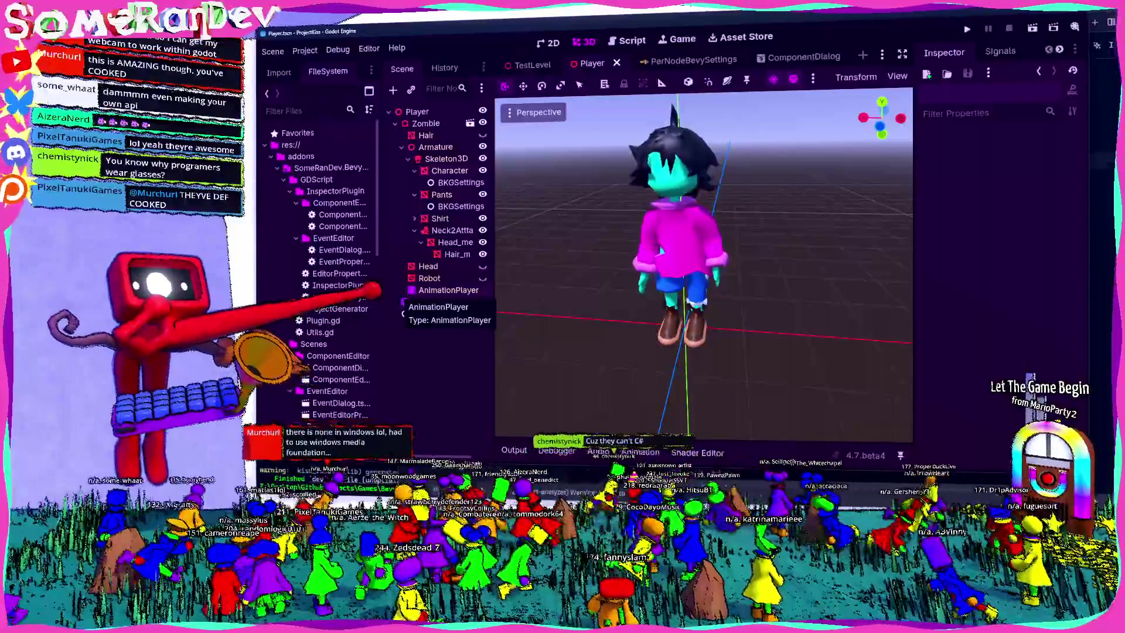
{"action": "left_click", "coordinate": [530, 65]}
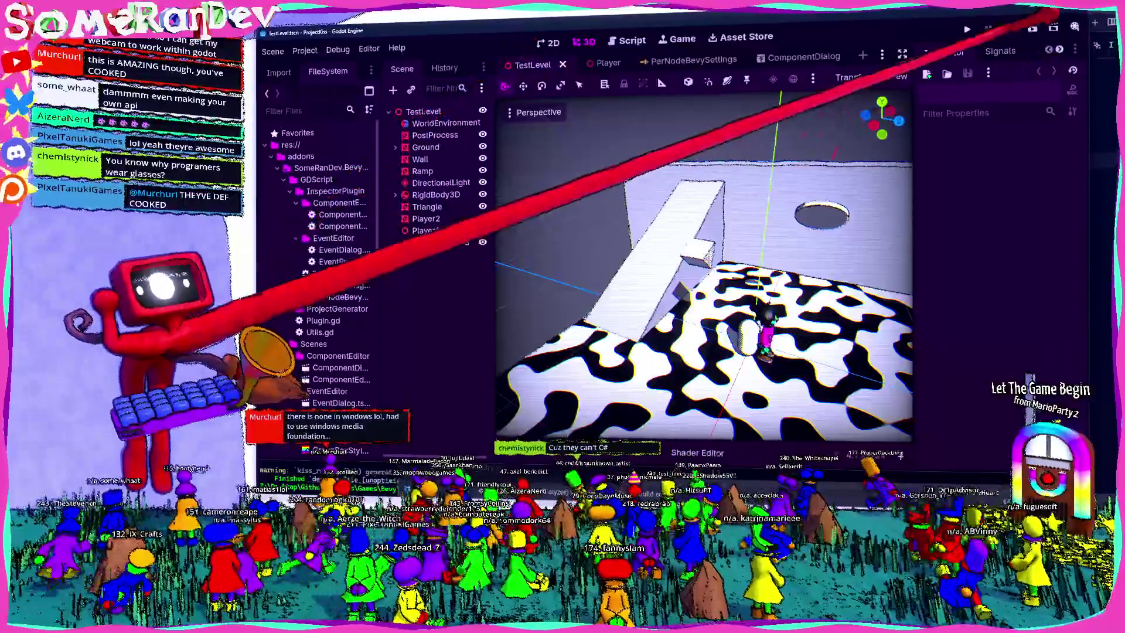
{"action": "left_click", "coordinate": [592, 62]}
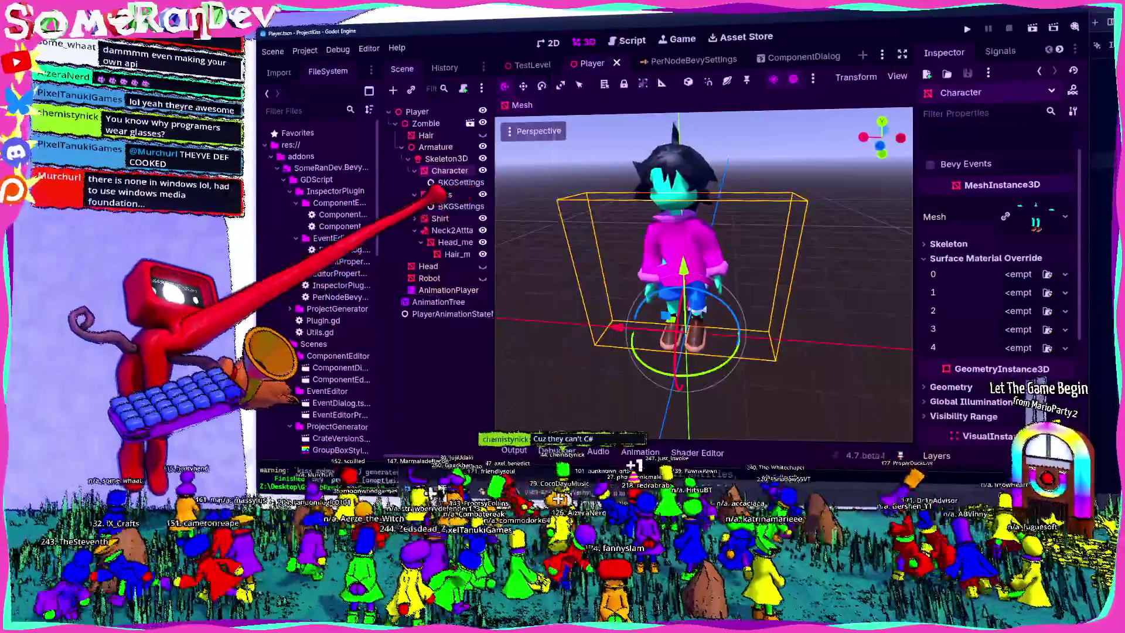
{"action": "left_click", "coordinate": [445, 206]}
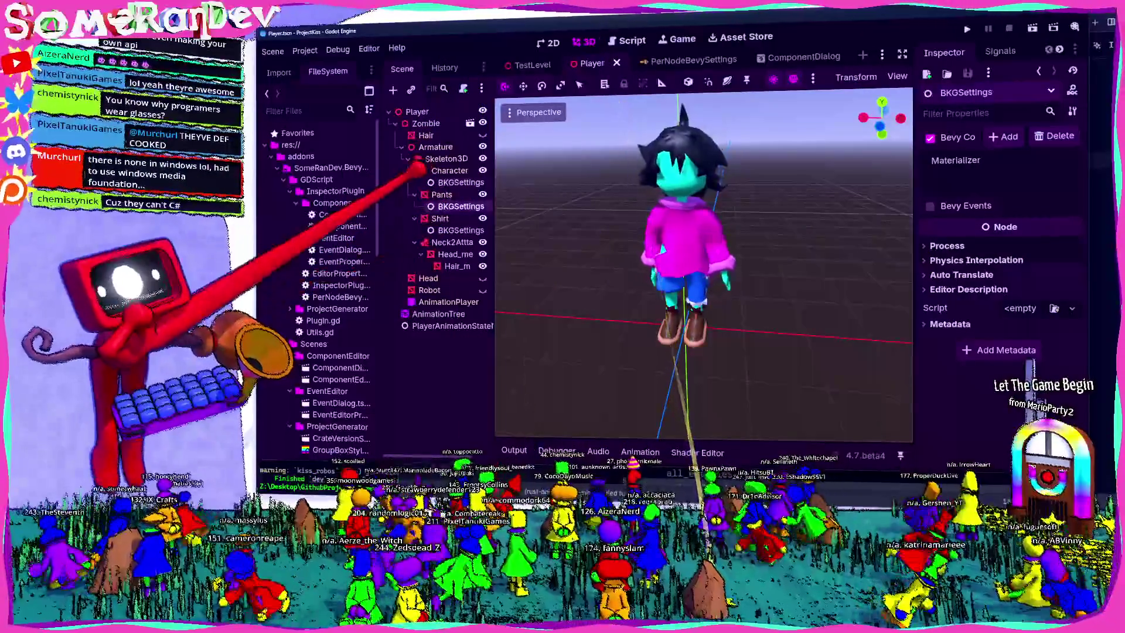
{"action": "key", "text": "Up"}
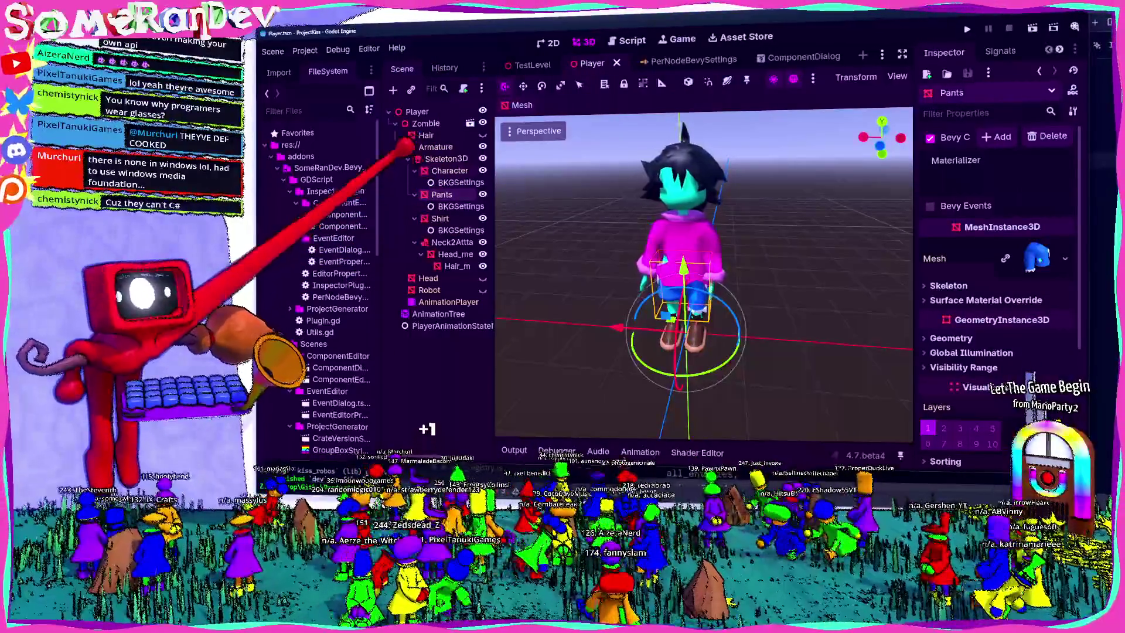
{"action": "key", "text": "Up"}
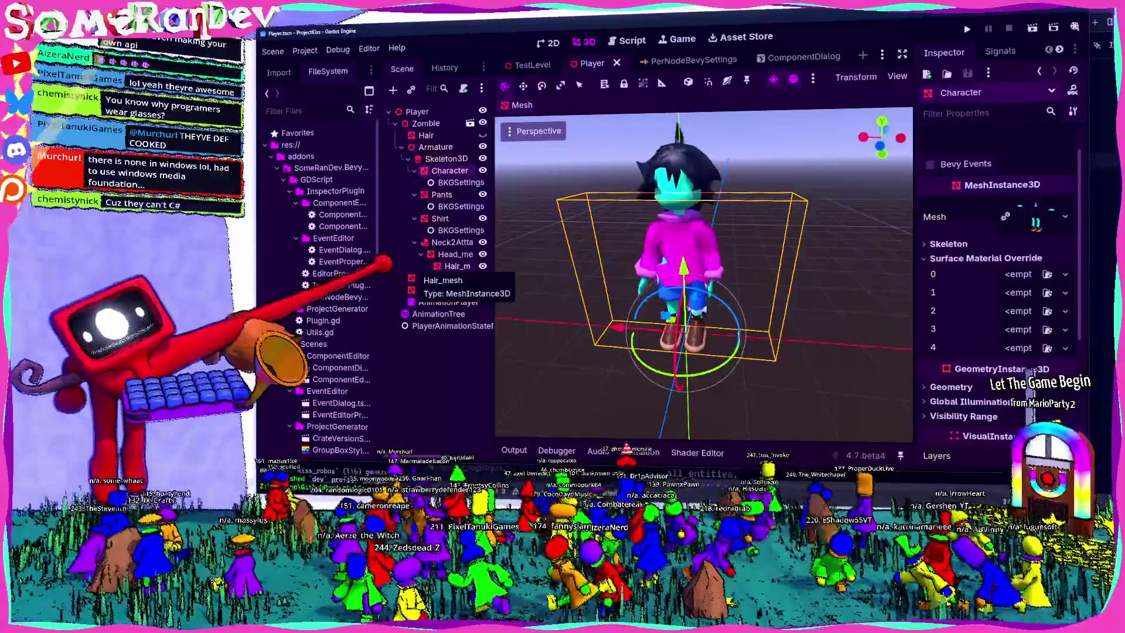